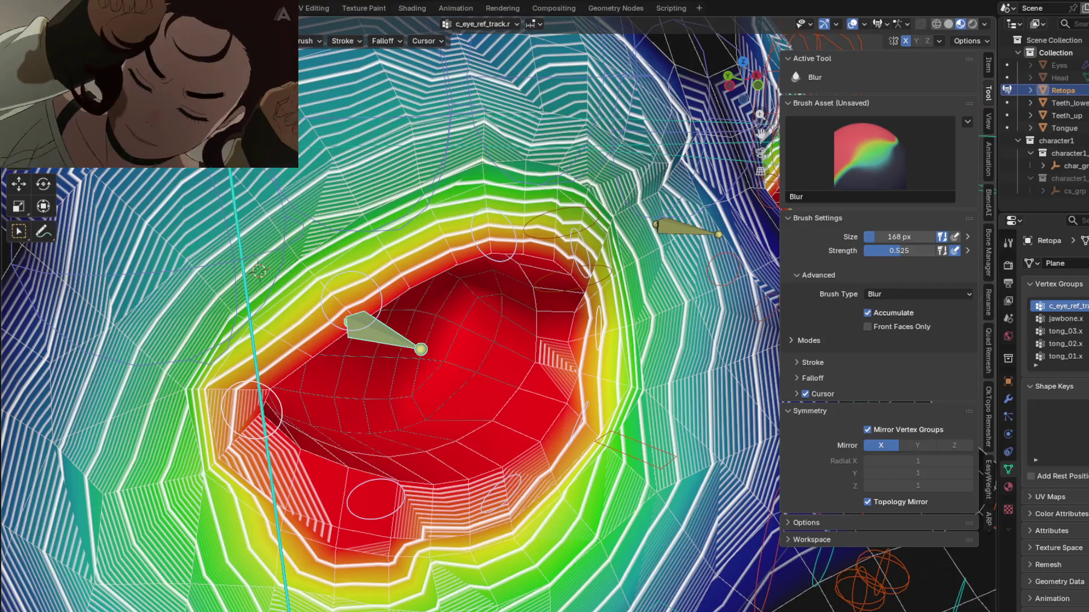
Set the Draw brush strength to 0.942 and subtract c_eye_ref_track.r weight along the eye's right rim.
{"action": "left_click_drag", "start_coordinate": [329, 41], "coordinate": [385, 41]}
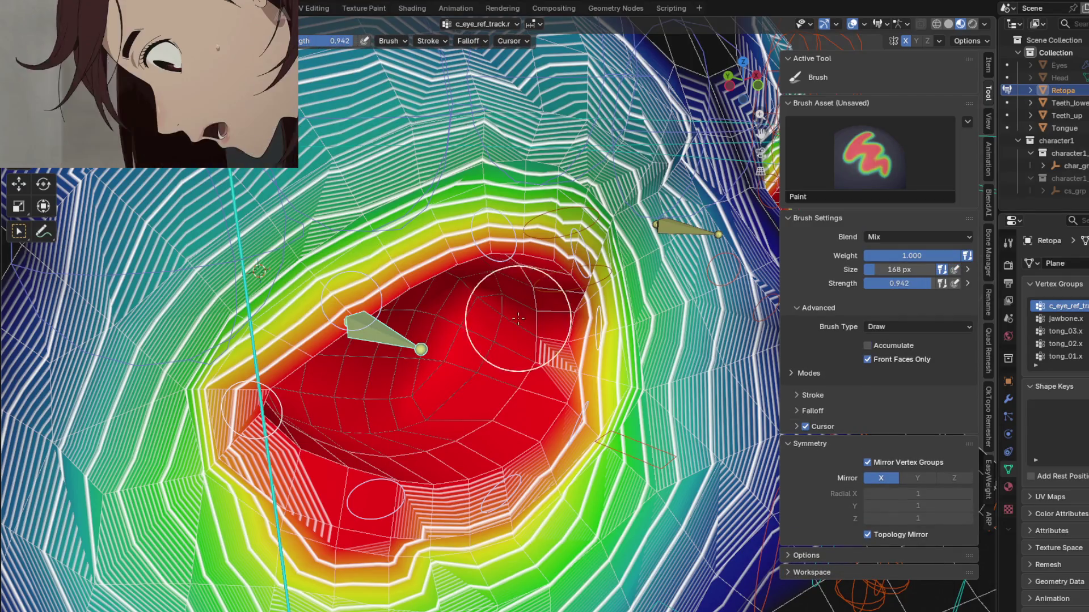
{"action": "scroll", "coordinate": [573, 369], "scroll_direction": "up", "scroll_amount": 3}
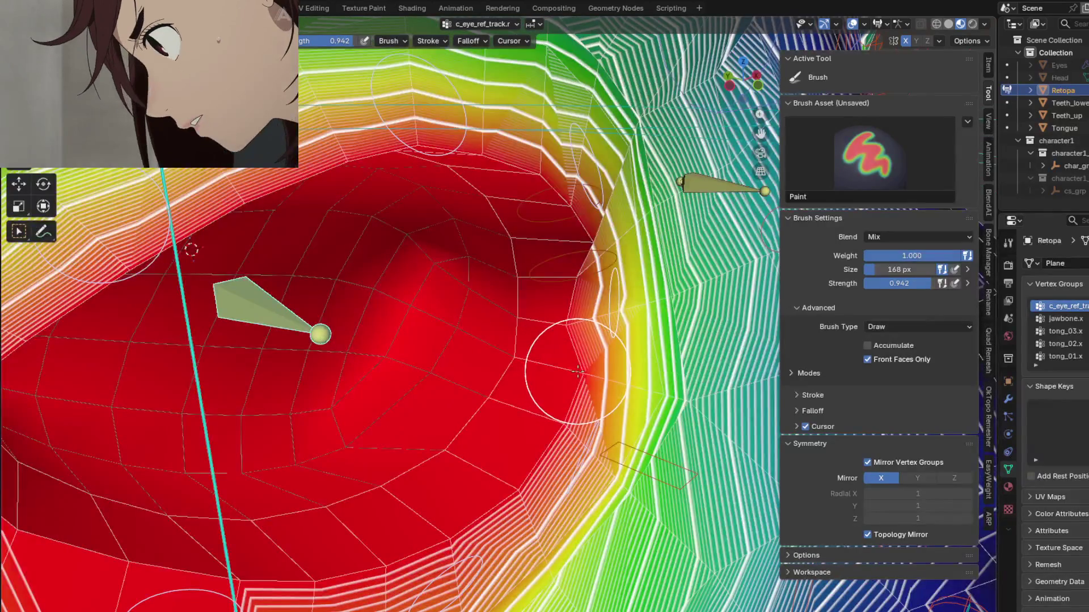
{"action": "scroll", "coordinate": [574, 271], "scroll_direction": "up", "scroll_amount": 2}
{"action": "middle_click_drag", "start_coordinate": [574, 271], "coordinate": [453, 334]}
{"action": "mouse_move", "coordinate": [360, 319]}
{"action": "middle_mouse_down"}
{"action": "mouse_move", "coordinate": [510, 346]}
{"action": "mouse_move", "coordinate": [583, 340]}
{"action": "mouse_move", "coordinate": [702, 381]}
{"action": "mouse_move", "coordinate": [511, 414]}
{"action": "mouse_move", "coordinate": [444, 455]}
{"action": "mouse_move", "coordinate": [419, 442]}
{"action": "middle_mouse_up"}
{"action": "scroll", "coordinate": [414, 438], "scroll_direction": "up", "scroll_amount": 5}
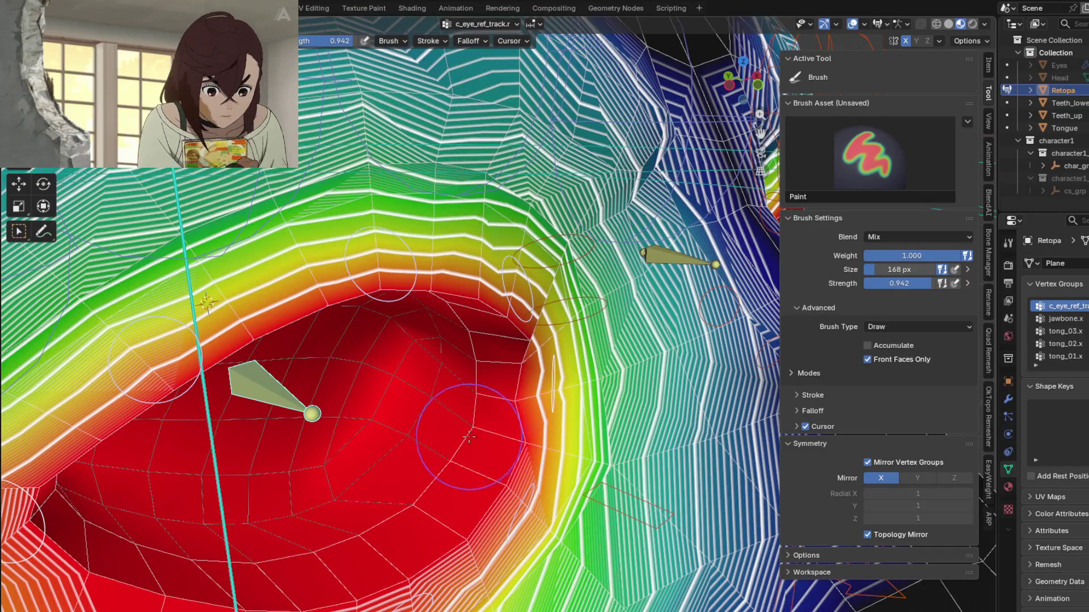
{"action": "scroll", "coordinate": [471, 424], "scroll_direction": "down", "scroll_amount": 2}
{"action": "middle_click_drag", "start_coordinate": [471, 424], "coordinate": [257, 339]}
{"action": "left_click_drag", "start_coordinate": [454, 386], "coordinate": [462, 390], "text": "ctrl"}
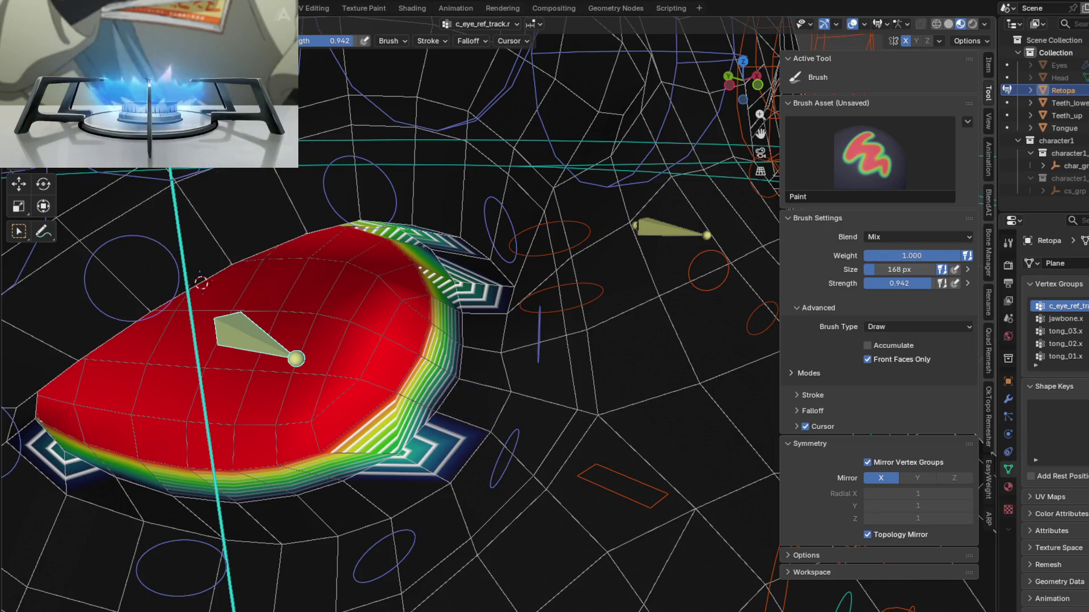
Close in on the painted eye and make c_eye_ref_track.l the active vertex group to show its weights.
{"action": "mouse_move", "coordinate": [326, 443]}
{"action": "middle_mouse_down"}
{"action": "mouse_move", "coordinate": [412, 446]}
{"action": "mouse_move", "coordinate": [432, 428]}
{"action": "mouse_move", "coordinate": [420, 412]}
{"action": "middle_mouse_up"}
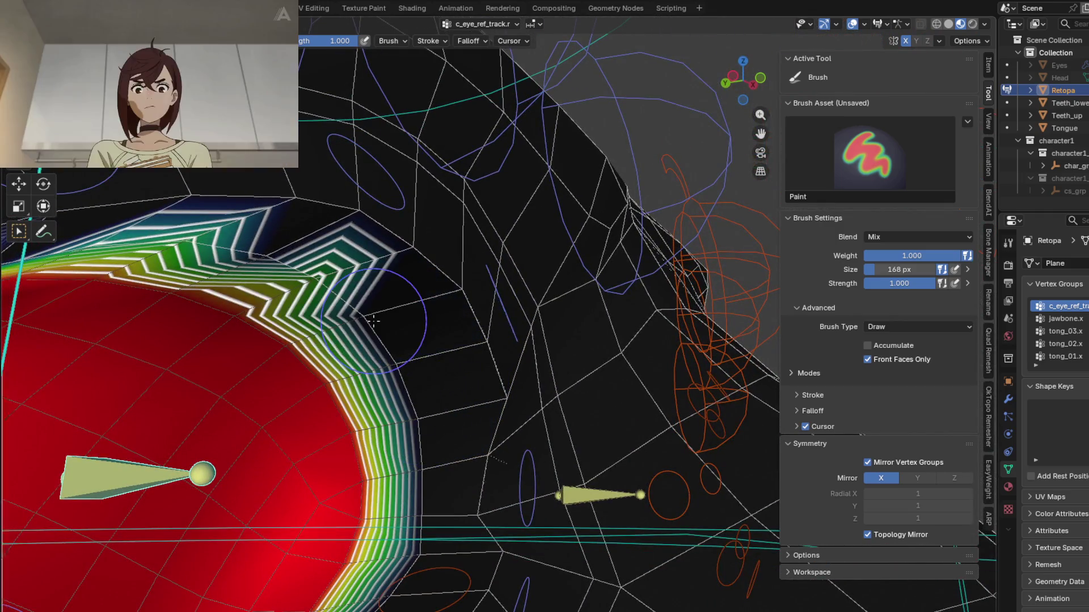
{"action": "middle_click_drag", "start_coordinate": [409, 358], "coordinate": [379, 341]}
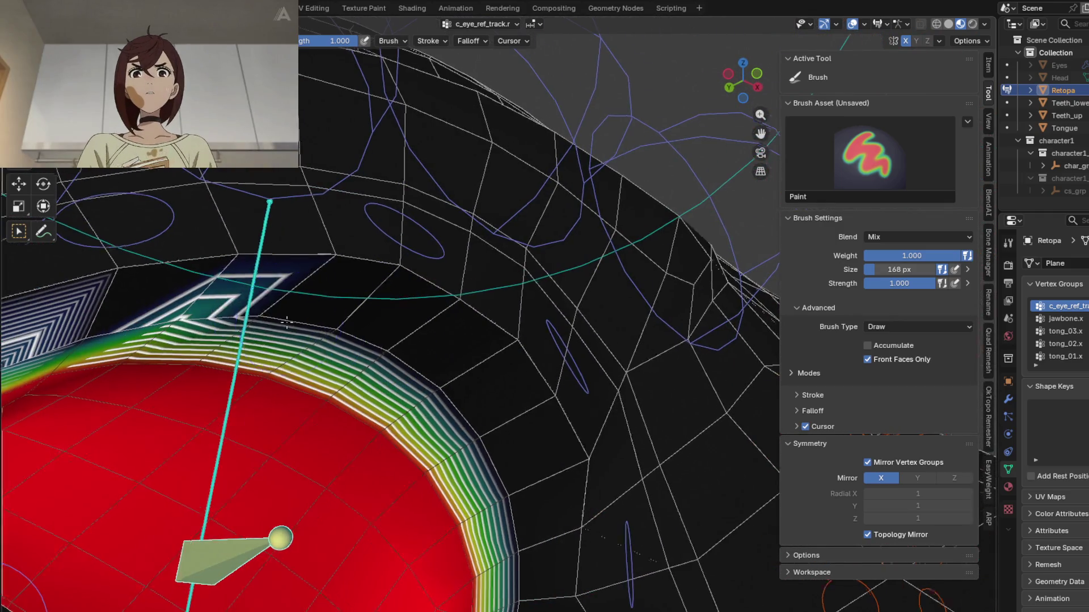
{"action": "middle_click_drag", "start_coordinate": [305, 328], "coordinate": [244, 346]}
{"action": "mouse_move", "coordinate": [193, 415]}
{"action": "middle_mouse_down"}
{"action": "mouse_move", "coordinate": [295, 403]}
{"action": "mouse_move", "coordinate": [429, 417]}
{"action": "mouse_move", "coordinate": [479, 310]}
{"action": "mouse_move", "coordinate": [414, 310]}
{"action": "mouse_move", "coordinate": [386, 343]}
{"action": "middle_mouse_up"}
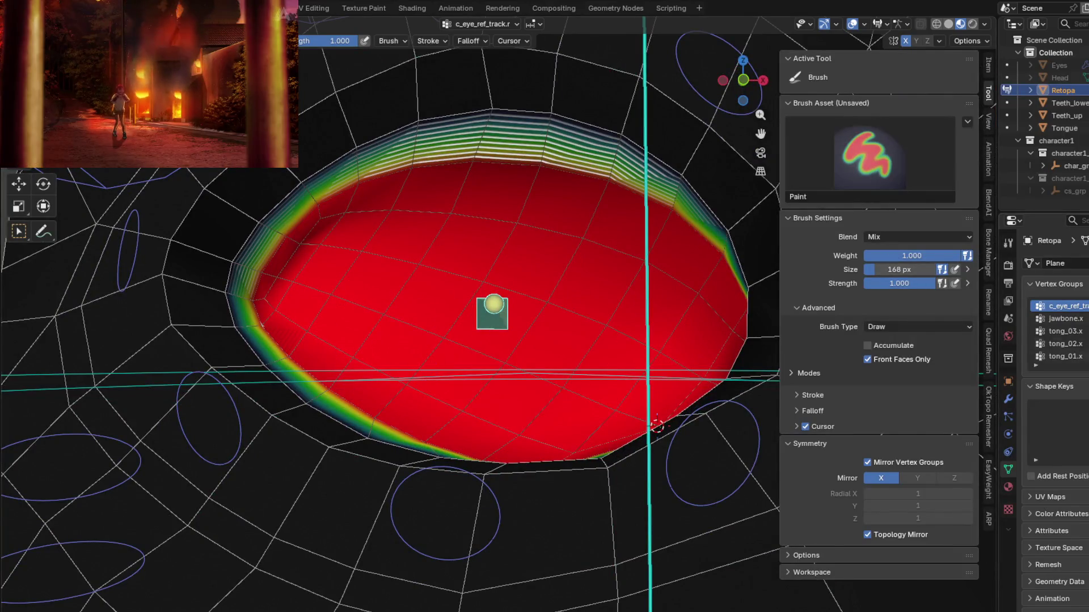
{"action": "scroll", "coordinate": [493, 306], "scroll_direction": "down", "scroll_amount": 3}
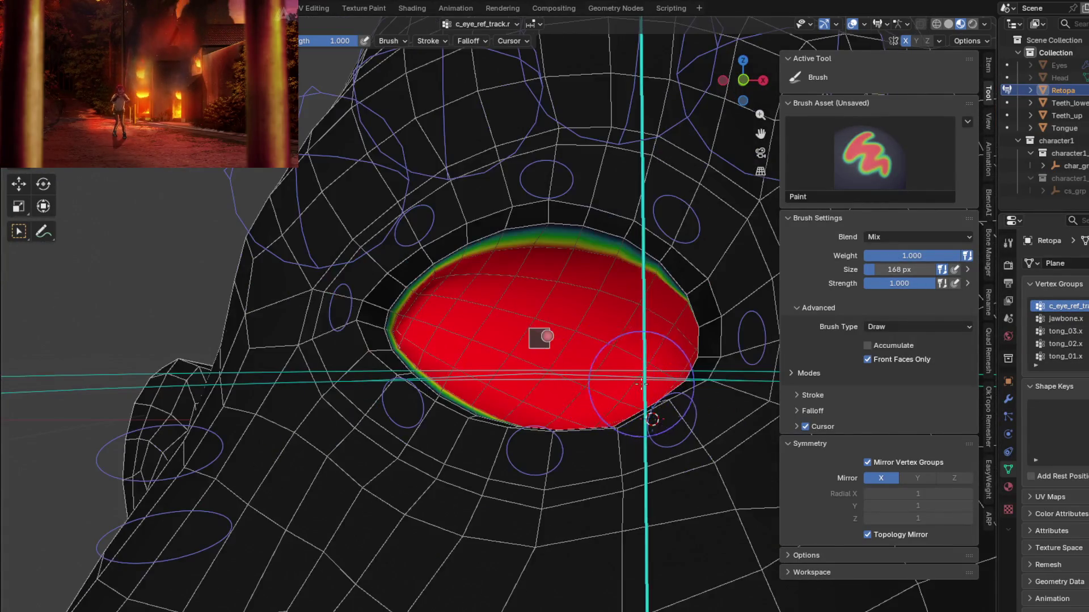
{"action": "middle_click_drag", "start_coordinate": [493, 306], "coordinate": [436, 317]}
{"action": "left_click", "coordinate": [672, 321], "text": "ctrl"}
{"action": "mouse_move", "coordinate": [665, 336]}
{"action": "middle_mouse_down"}
{"action": "mouse_move", "coordinate": [293, 351]}
{"action": "mouse_move", "coordinate": [238, 368]}
{"action": "middle_mouse_up"}
{"action": "mouse_move", "coordinate": [624, 341]}
{"action": "middle_mouse_down"}
{"action": "mouse_move", "coordinate": [572, 332]}
{"action": "mouse_move", "coordinate": [559, 316]}
{"action": "mouse_move", "coordinate": [494, 374]}
{"action": "mouse_move", "coordinate": [580, 243]}
{"action": "mouse_move", "coordinate": [562, 306]}
{"action": "mouse_move", "coordinate": [493, 411]}
{"action": "mouse_move", "coordinate": [522, 398]}
{"action": "mouse_move", "coordinate": [496, 403]}
{"action": "middle_mouse_up"}
Cycle through the upper, corner and lower eyelid groups, stopping on c_eyelid_top_02.r facing the eyelid.
{"action": "key", "text": "shift+ctrl+x"}
{"action": "key", "text": "shift+ctrl+x"}
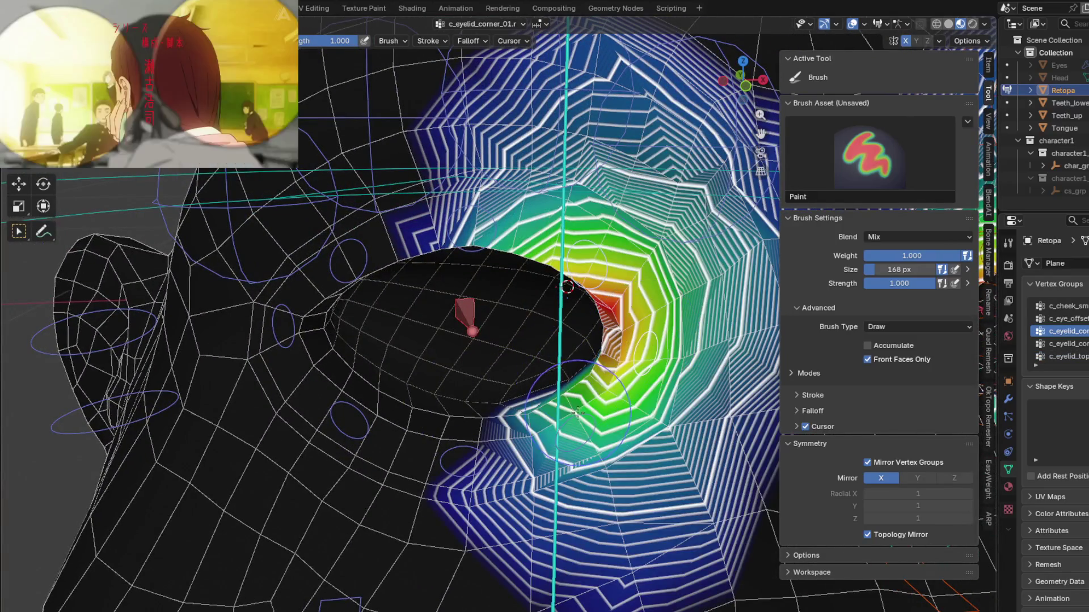
{"action": "key", "text": "shift+ctrl+x"}
{"action": "key", "text": "shift+ctrl+x"}
{"action": "key", "text": "shift+ctrl+x"}
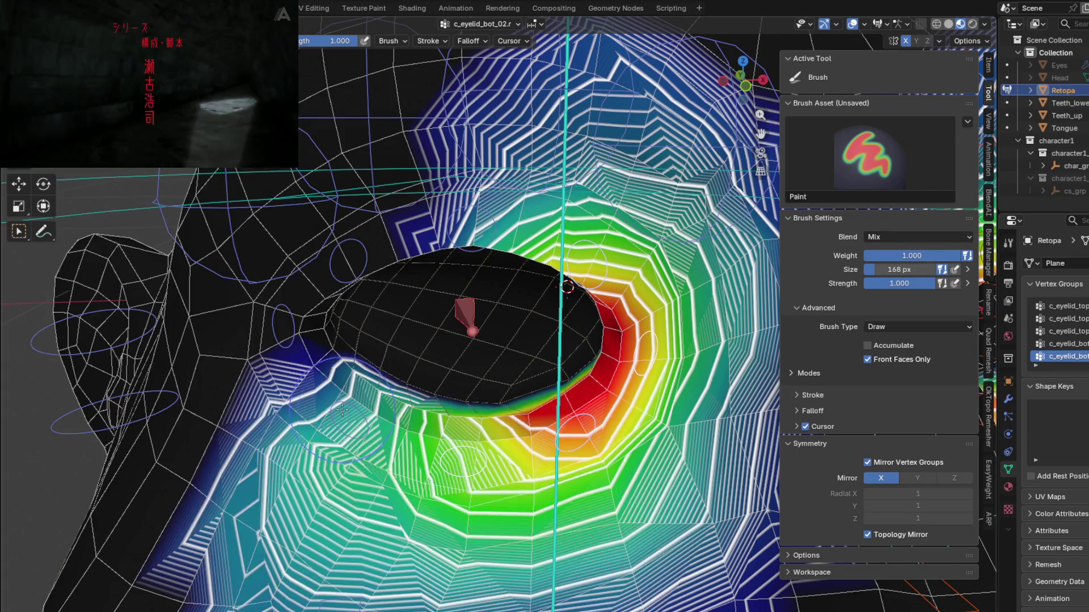
{"action": "key", "text": "shift+ctrl+x"}
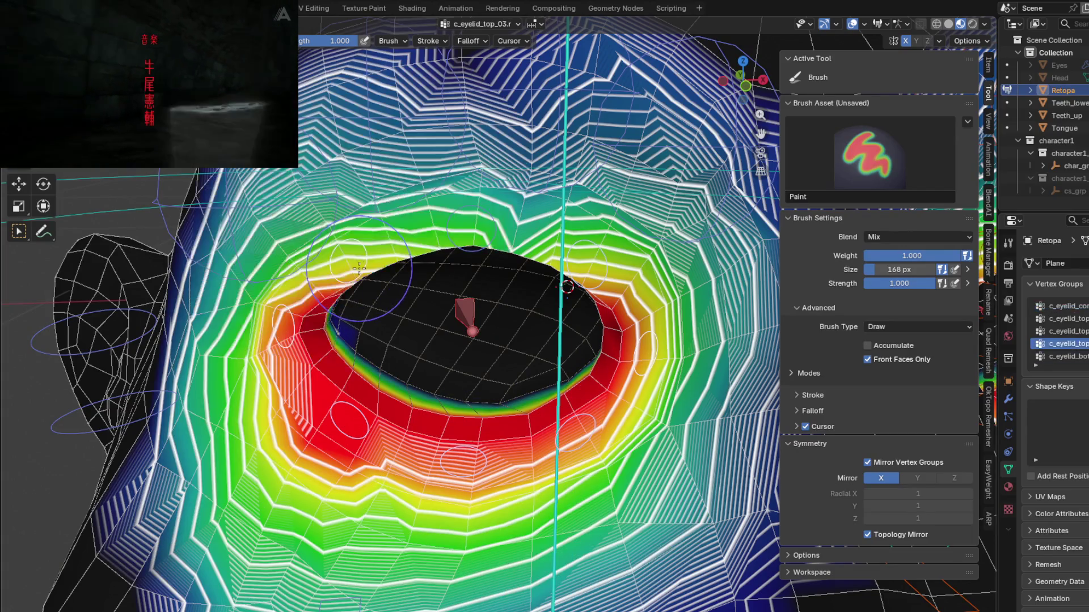
{"action": "key", "text": "shift+ctrl+x"}
{"action": "mouse_move", "coordinate": [447, 221]}
{"action": "middle_mouse_down"}
{"action": "mouse_move", "coordinate": [567, 425]}
{"action": "mouse_move", "coordinate": [409, 393]}
{"action": "mouse_move", "coordinate": [469, 382]}
{"action": "mouse_move", "coordinate": [539, 282]}
{"action": "mouse_move", "coordinate": [502, 350]}
{"action": "mouse_move", "coordinate": [425, 401]}
{"action": "middle_mouse_up"}
{"action": "scroll", "coordinate": [567, 426], "scroll_direction": "up", "scroll_amount": 5}
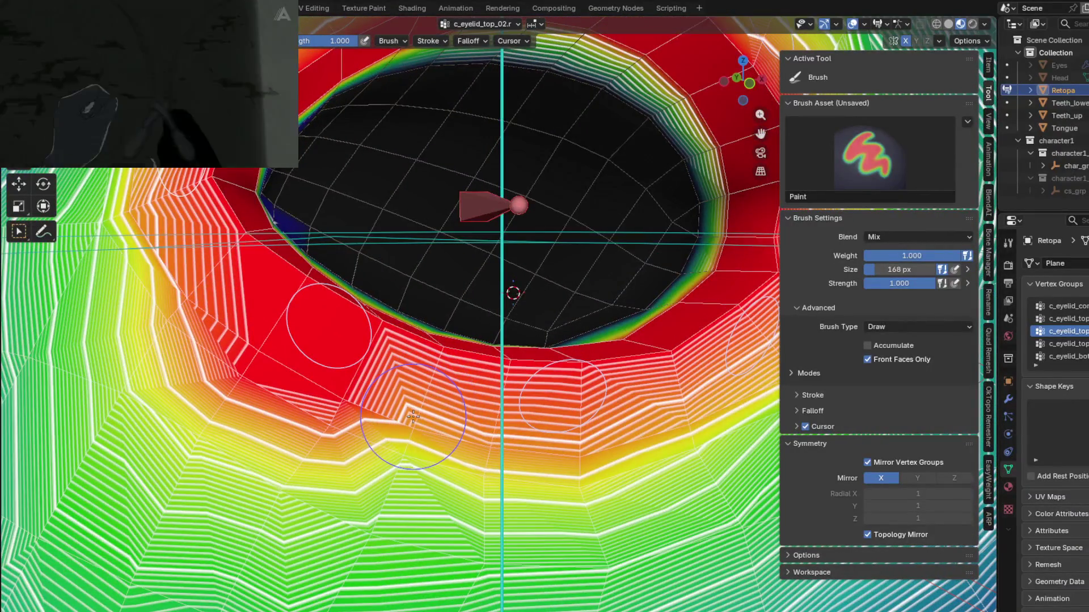
Paint weight 1.0 into c_eyelid_top_02.r over the orange ring and below-right of the eye, then inspect.
{"action": "left_click_drag", "start_coordinate": [413, 417], "coordinate": [415, 417]}
{"action": "middle_click_drag", "start_coordinate": [386, 343], "coordinate": [427, 421]}
{"action": "mouse_move", "coordinate": [521, 431]}
{"action": "left_mouse_down"}
{"action": "mouse_move", "coordinate": [584, 454]}
{"action": "mouse_move", "coordinate": [675, 408]}
{"action": "left_mouse_up"}
{"action": "mouse_move", "coordinate": [674, 408]}
{"action": "middle_mouse_down"}
{"action": "mouse_move", "coordinate": [661, 392]}
{"action": "mouse_move", "coordinate": [524, 500]}
{"action": "middle_mouse_up"}
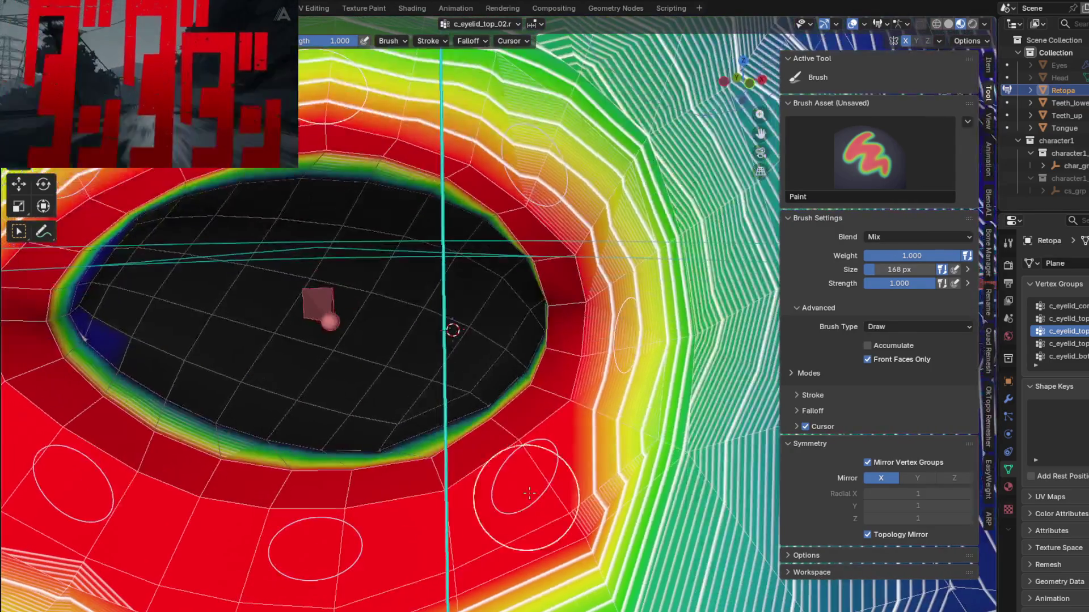
{"action": "mouse_move", "coordinate": [633, 422]}
{"action": "middle_mouse_down"}
{"action": "mouse_move", "coordinate": [431, 386]}
{"action": "mouse_move", "coordinate": [532, 396]}
{"action": "middle_mouse_up"}
{"action": "middle_click_drag", "start_coordinate": [569, 345], "coordinate": [585, 367]}
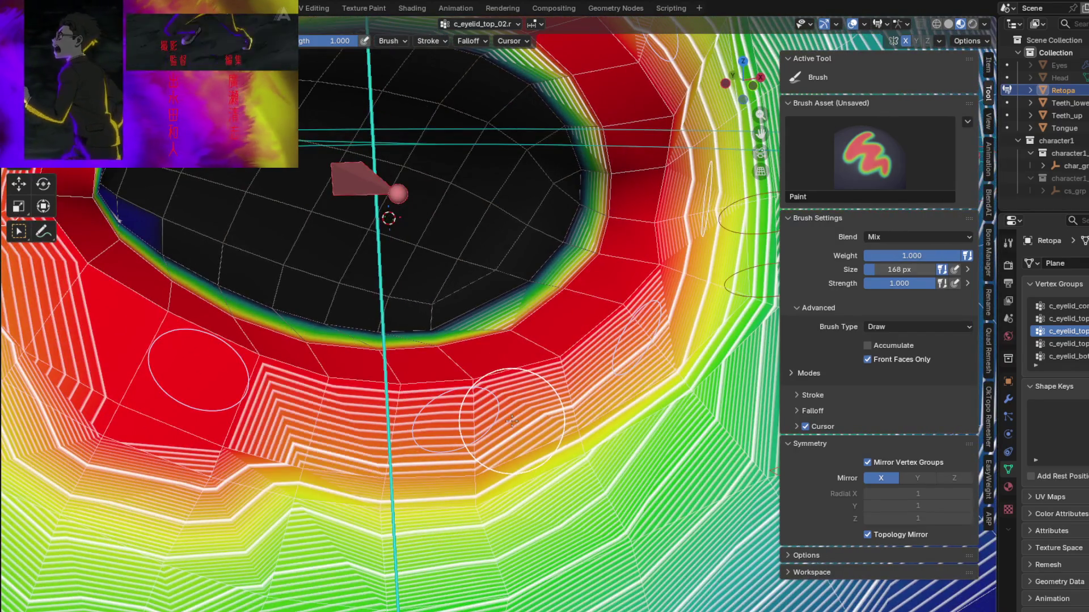
{"action": "mouse_move", "coordinate": [417, 413]}
{"action": "middle_mouse_down"}
{"action": "mouse_move", "coordinate": [578, 444]}
{"action": "mouse_move", "coordinate": [549, 394]}
{"action": "mouse_move", "coordinate": [393, 332]}
{"action": "middle_mouse_up"}
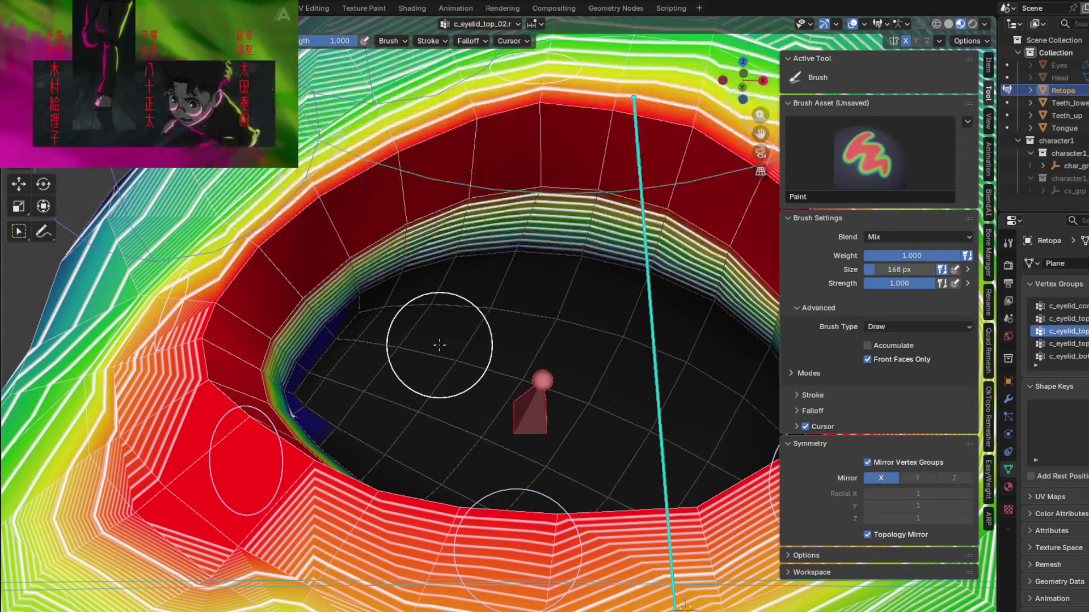
{"action": "middle_click_drag", "start_coordinate": [459, 374], "coordinate": [450, 347]}
{"action": "mouse_move", "coordinate": [403, 417]}
{"action": "middle_mouse_down"}
{"action": "mouse_move", "coordinate": [396, 433]}
{"action": "mouse_move", "coordinate": [418, 356]}
{"action": "middle_mouse_up"}
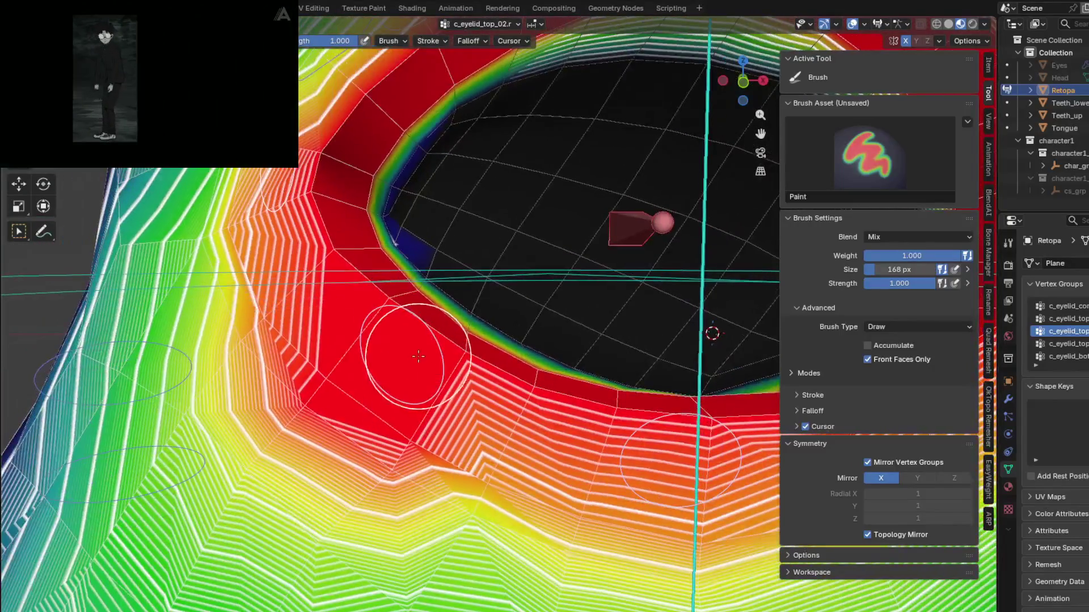
Inspect the c_eyelid_bot_03.r and c_eyelid_corner_02.r weights around the eye corner.
{"action": "left_click", "coordinate": [427, 332], "text": "ctrl"}
{"action": "scroll", "coordinate": [425, 331], "scroll_direction": "down", "scroll_amount": 2}
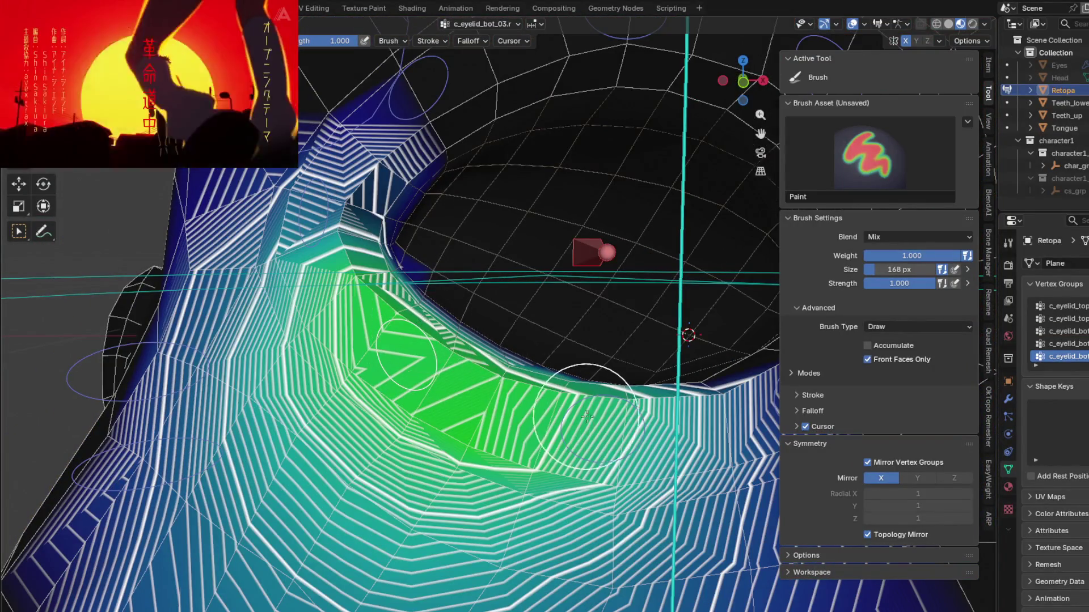
{"action": "left_click", "coordinate": [558, 407], "text": "ctrl"}
{"action": "middle_click_drag", "start_coordinate": [557, 406], "coordinate": [586, 460], "text": "shift"}
{"action": "left_click", "coordinate": [358, 293], "text": "ctrl"}
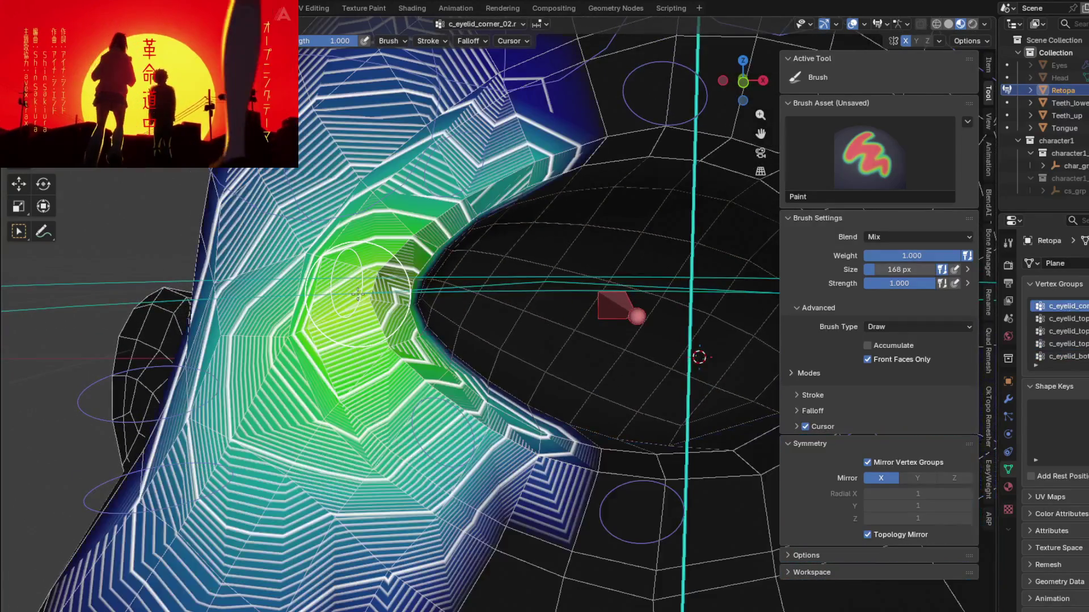
{"action": "middle_click_drag", "start_coordinate": [407, 397], "coordinate": [342, 366]}
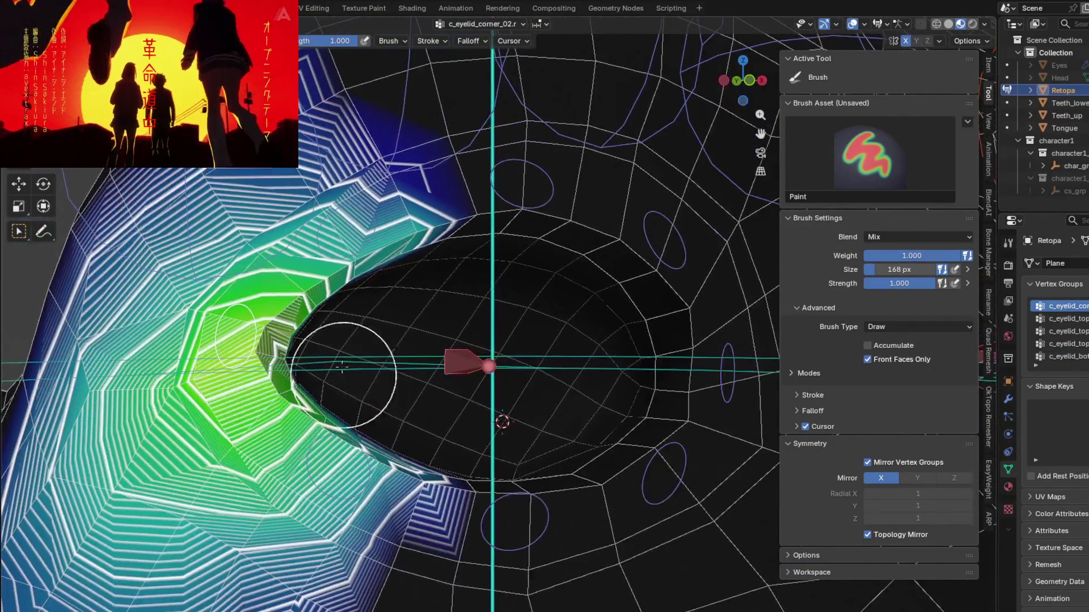
Step through c_eyelid_top_03.r, top_02.r and top_01.r, ending on the c_eyelid_bot_01.r lower-lid weights.
{"action": "left_click", "coordinate": [369, 223], "text": "ctrl"}
{"action": "middle_click_drag", "start_coordinate": [368, 223], "coordinate": [394, 239], "text": "shift"}
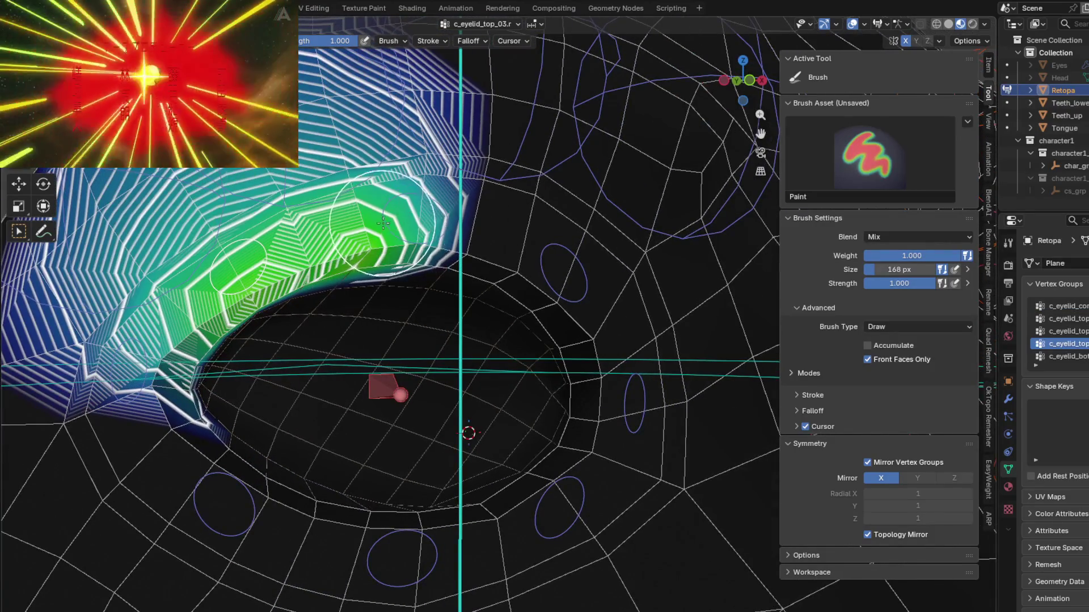
{"action": "left_click", "coordinate": [381, 223], "text": "ctrl"}
{"action": "left_click", "coordinate": [558, 266], "text": "ctrl"}
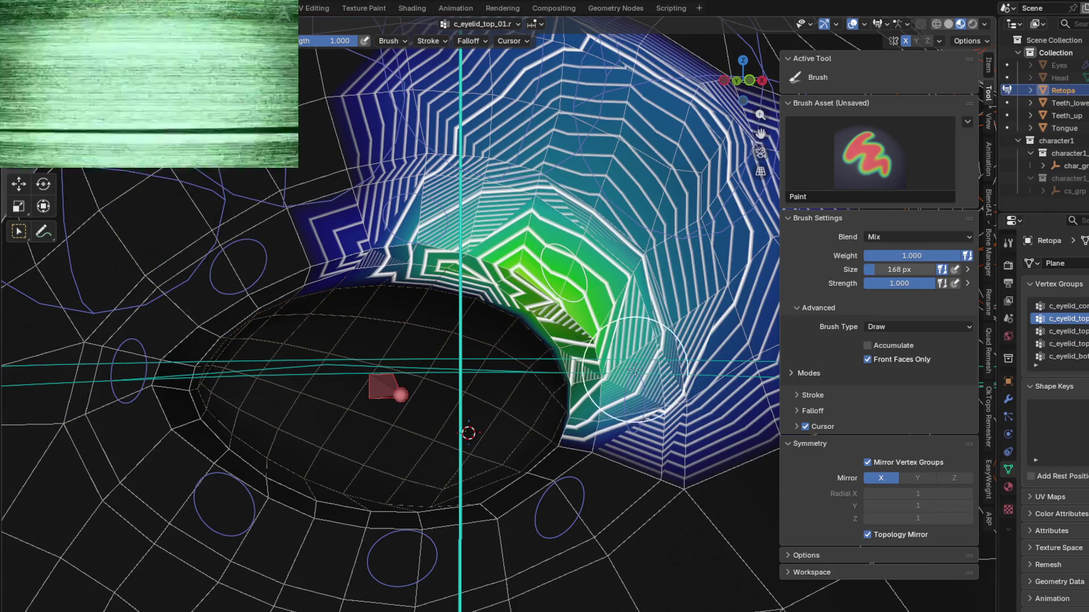
{"action": "left_click", "coordinate": [634, 368], "text": "ctrl"}
{"action": "left_click", "coordinate": [629, 374], "text": "ctrl"}
{"action": "left_click", "coordinate": [624, 385], "text": "ctrl"}
{"action": "mouse_move", "coordinate": [623, 385]}
{"action": "middle_mouse_down"}
{"action": "mouse_move", "coordinate": [609, 428]}
{"action": "mouse_move", "coordinate": [632, 437]}
{"action": "mouse_move", "coordinate": [343, 290]}
{"action": "mouse_move", "coordinate": [487, 337]}
{"action": "mouse_move", "coordinate": [436, 336]}
{"action": "middle_mouse_up"}
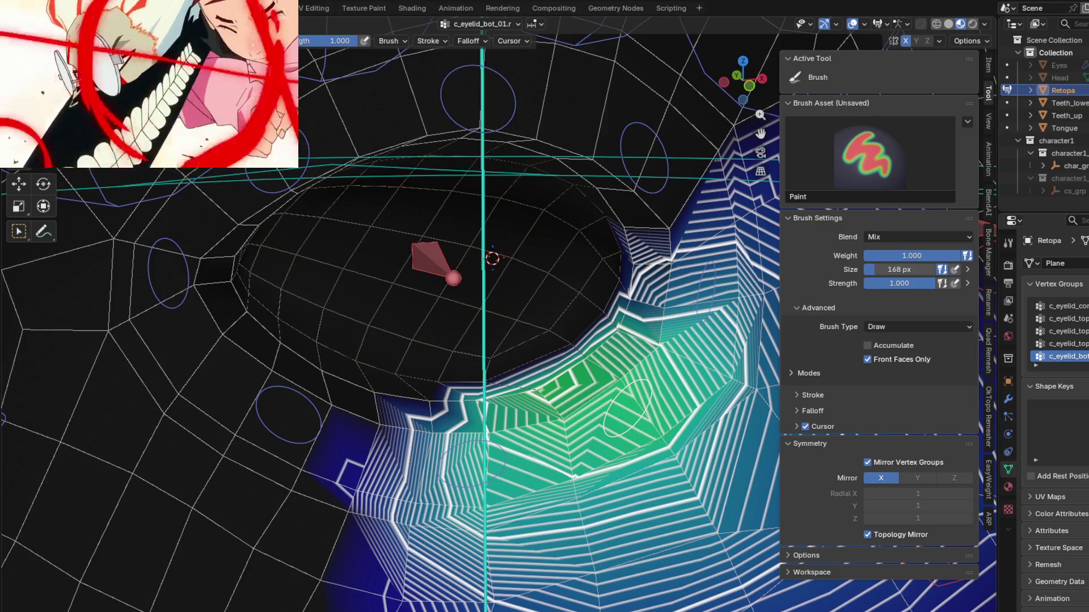
{"action": "mouse_move", "coordinate": [473, 462]}
{"action": "middle_mouse_down"}
{"action": "mouse_move", "coordinate": [425, 434]}
{"action": "mouse_move", "coordinate": [491, 390]}
{"action": "mouse_move", "coordinate": [541, 468]}
{"action": "middle_mouse_up"}
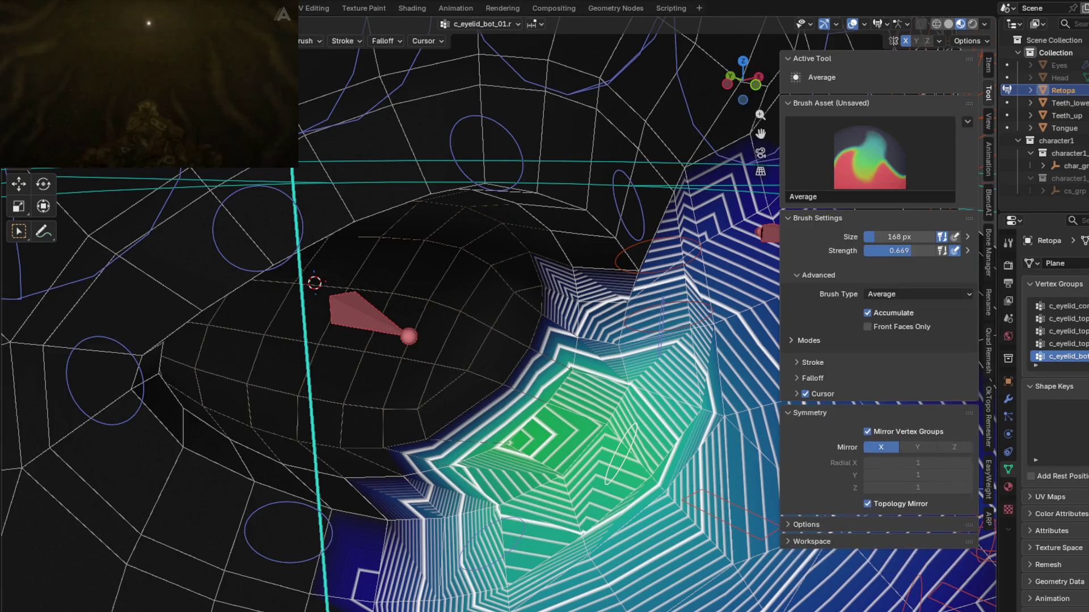
Switch to the Average brush at 0.669 strength and cycle eyelid groups back to c_eyelid_bot_01.r.
{"action": "middle_click_drag", "start_coordinate": [499, 341], "coordinate": [576, 378]}
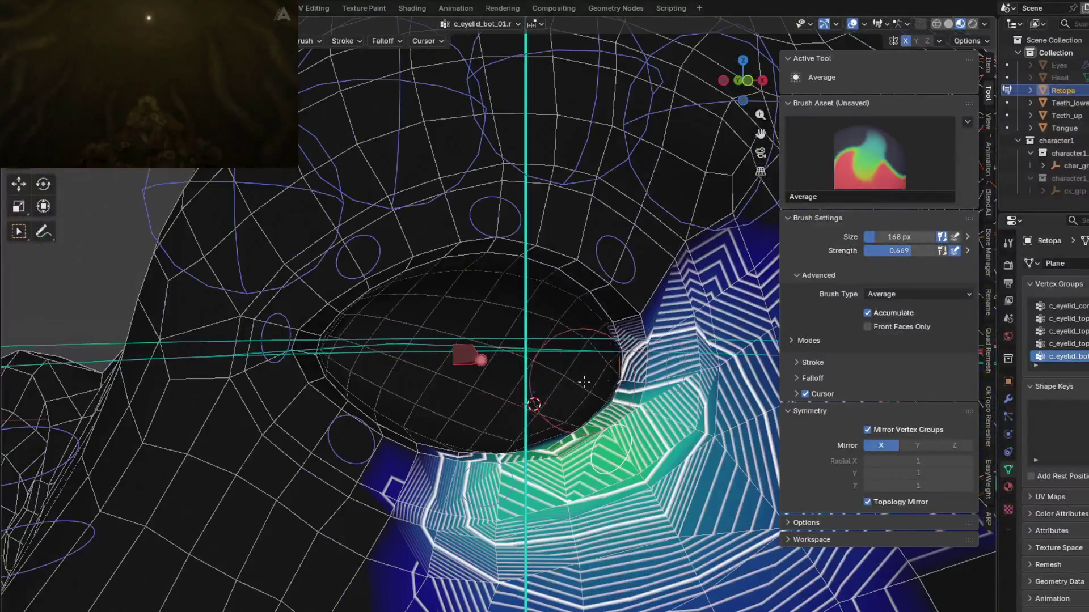
{"action": "key", "text": "shift+ctrl+x"}
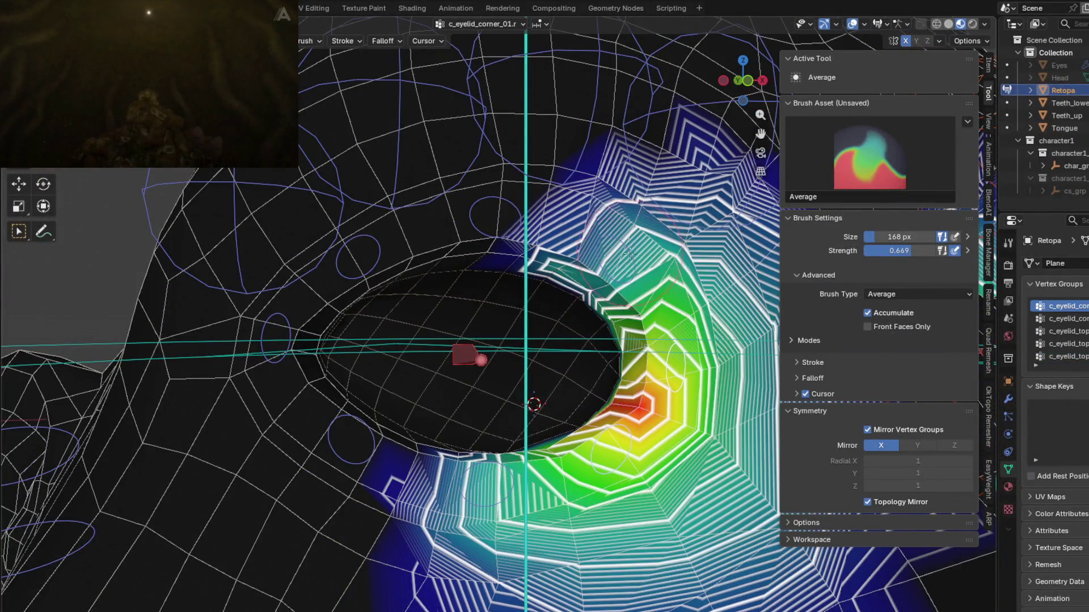
{"action": "key", "text": "shift+ctrl+x"}
{"action": "key", "text": "shift+ctrl+x"}
{"action": "key", "text": "shift+ctrl+x"}
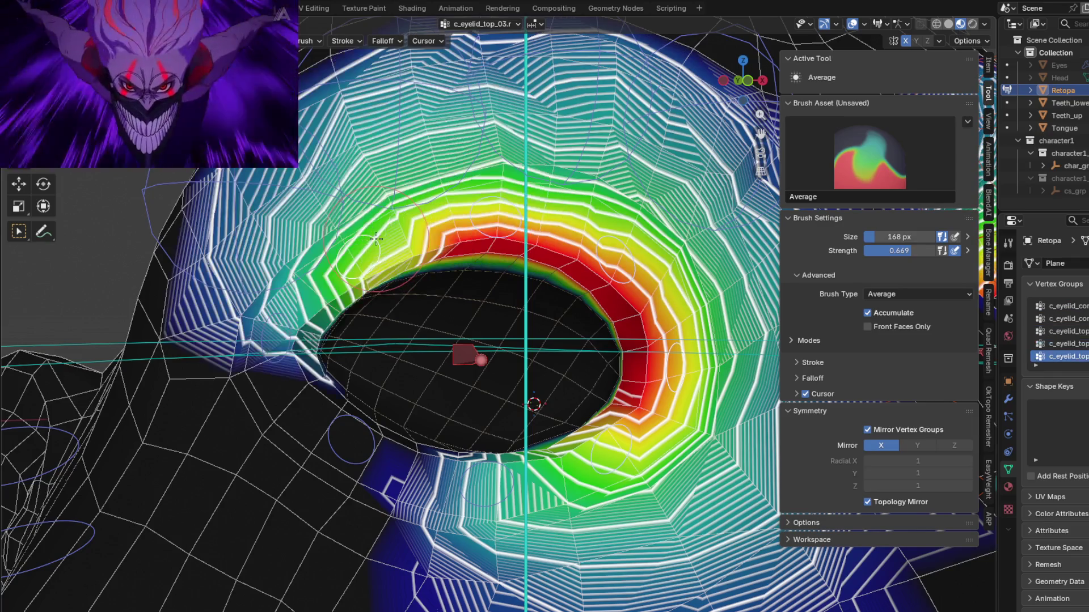
{"action": "key", "text": "shift+ctrl+x"}
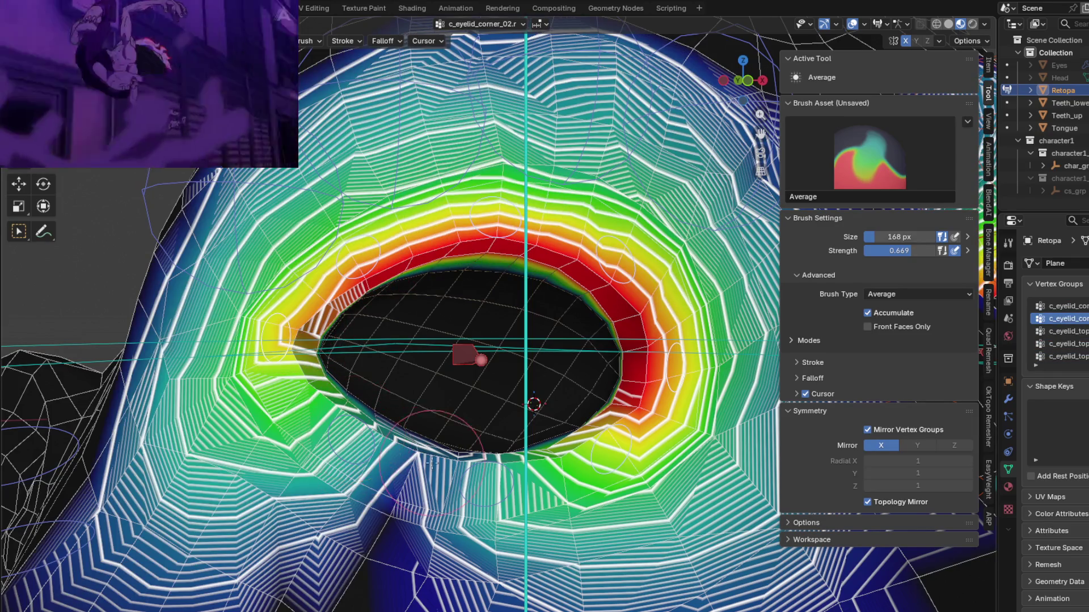
{"action": "key", "text": "shift+ctrl+x"}
{"action": "key", "text": "shift+ctrl+x"}
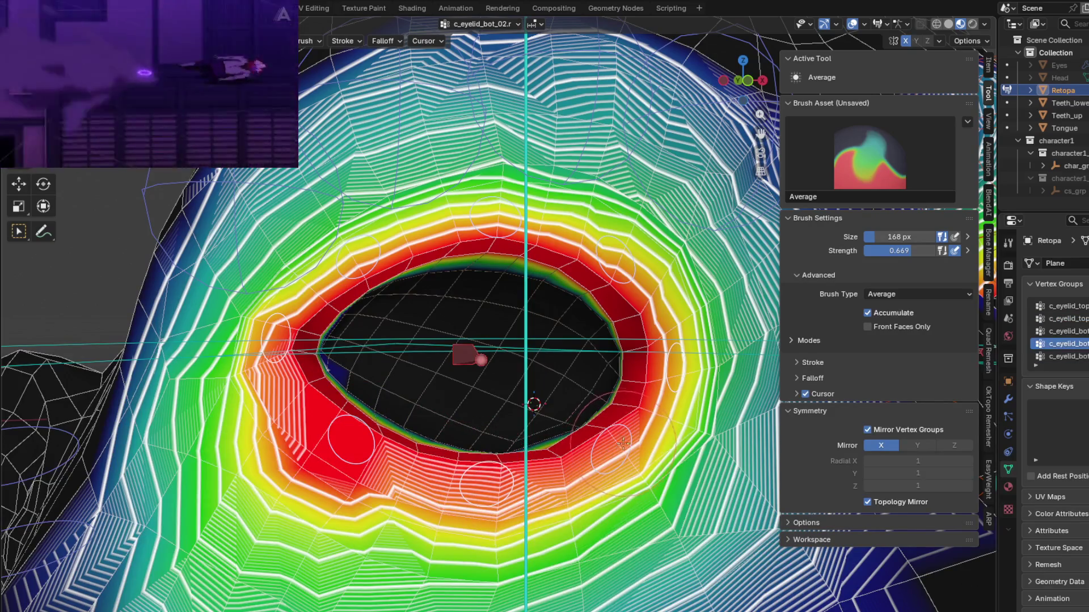
{"action": "key", "text": "shift+ctrl+z"}
{"action": "mouse_move", "coordinate": [623, 446]}
{"action": "middle_mouse_down"}
{"action": "mouse_move", "coordinate": [695, 468]}
{"action": "mouse_move", "coordinate": [584, 425]}
{"action": "mouse_move", "coordinate": [482, 170]}
{"action": "mouse_move", "coordinate": [475, 379]}
{"action": "mouse_move", "coordinate": [492, 349]}
{"action": "mouse_move", "coordinate": [542, 365]}
{"action": "mouse_move", "coordinate": [510, 370]}
{"action": "middle_mouse_up"}
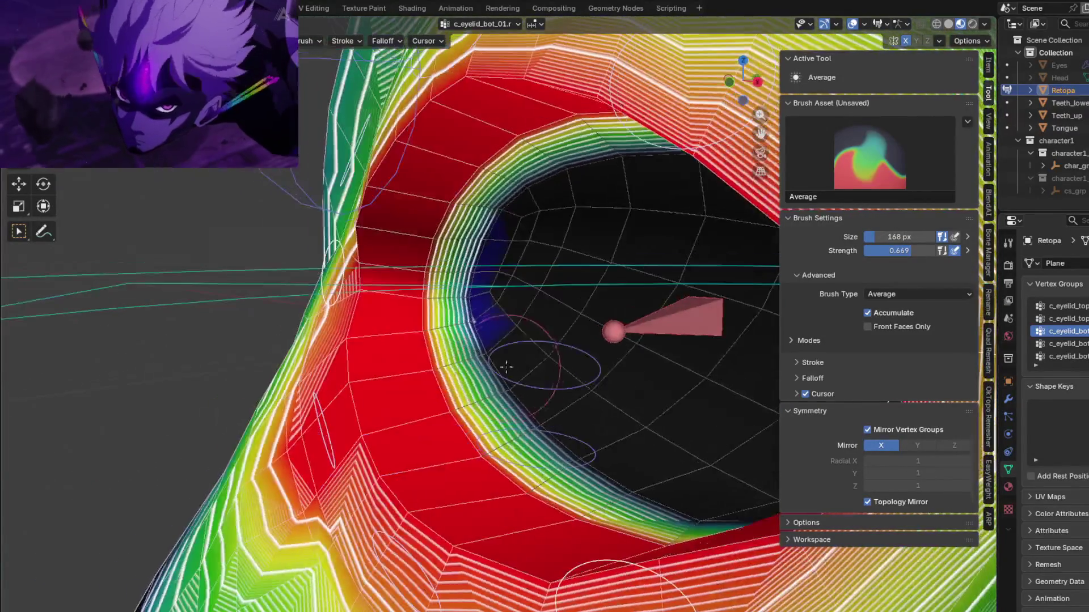
Review the c_eyelid_bot_01.r lower-lid falloff from side and front, browsing the Weights tool menu.
{"action": "mouse_move", "coordinate": [471, 322]}
{"action": "middle_mouse_down"}
{"action": "mouse_move", "coordinate": [522, 401]}
{"action": "mouse_move", "coordinate": [595, 437]}
{"action": "mouse_move", "coordinate": [636, 349]}
{"action": "mouse_move", "coordinate": [548, 335]}
{"action": "mouse_move", "coordinate": [605, 345]}
{"action": "middle_mouse_up"}
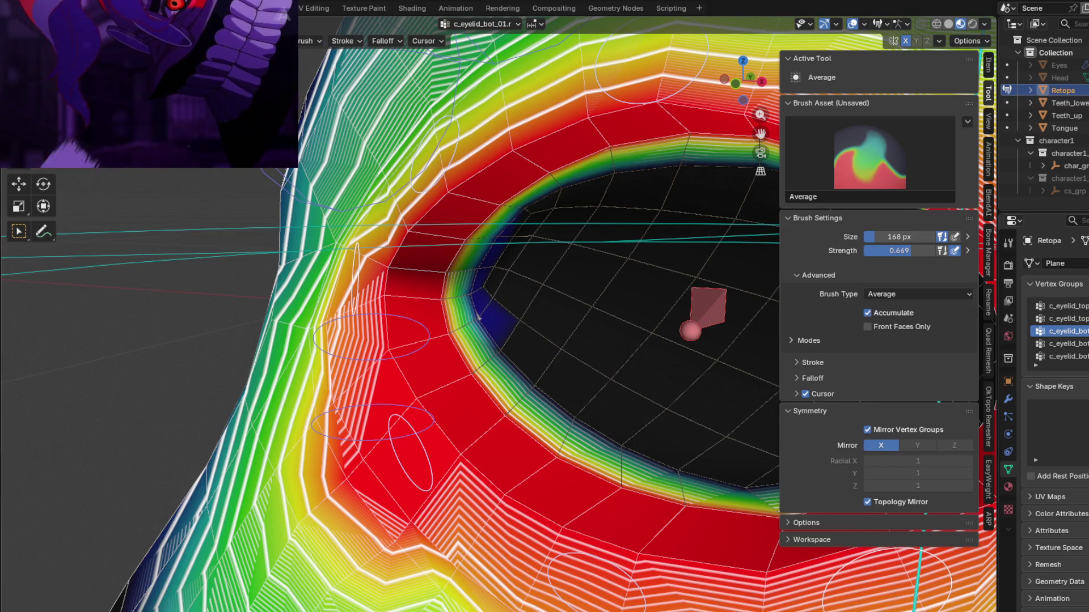
{"action": "left_click", "coordinate": [187, 24]}
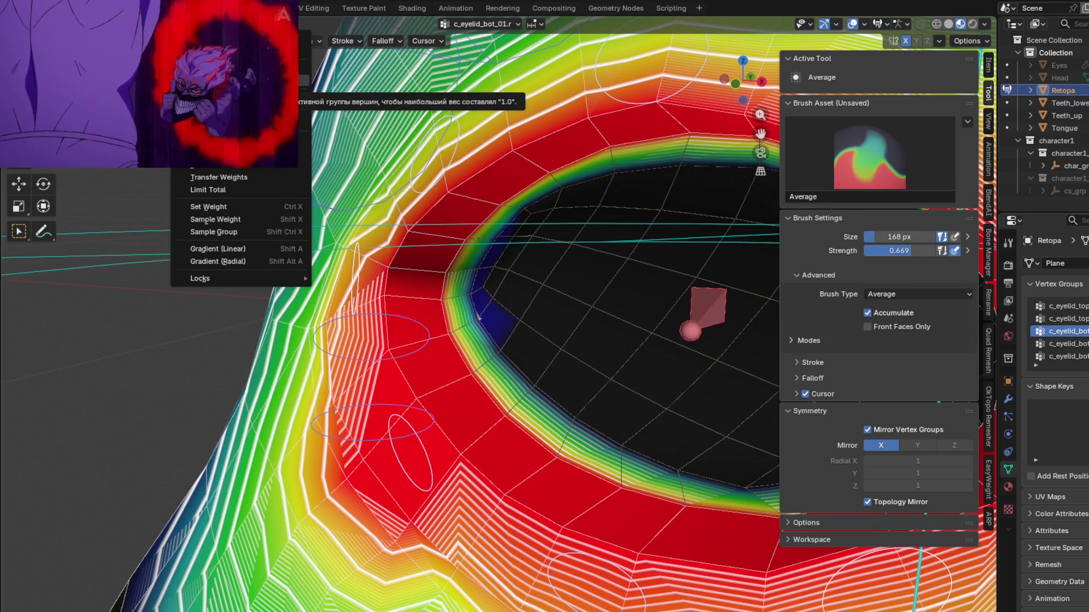
{"action": "mouse_move", "coordinate": [477, 316]}
{"action": "middle_mouse_down"}
{"action": "mouse_move", "coordinate": [593, 360]}
{"action": "mouse_move", "coordinate": [529, 383]}
{"action": "mouse_move", "coordinate": [557, 352]}
{"action": "middle_mouse_up"}
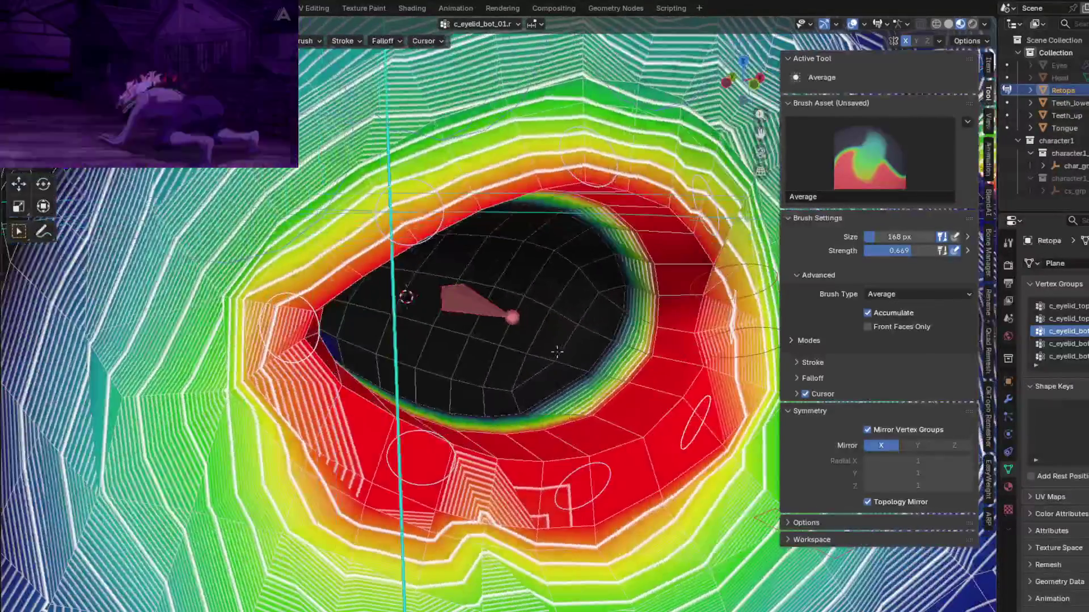
Check the c_eyelid_bot_02.r, bot_01.r, corner_01.r and top_02.r weights in turn.
{"action": "key", "text": "Down"}
{"action": "middle_click_drag", "start_coordinate": [592, 471], "coordinate": [429, 402]}
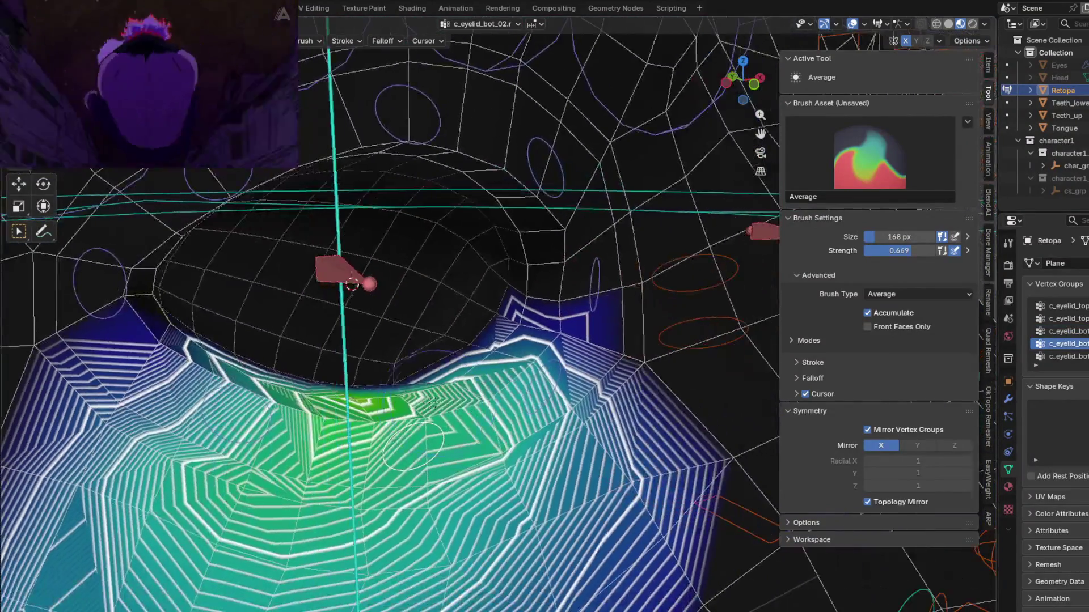
{"action": "key", "text": "Up"}
{"action": "key", "text": "Up"}
{"action": "key", "text": "Up"}
{"action": "key", "text": "Up"}
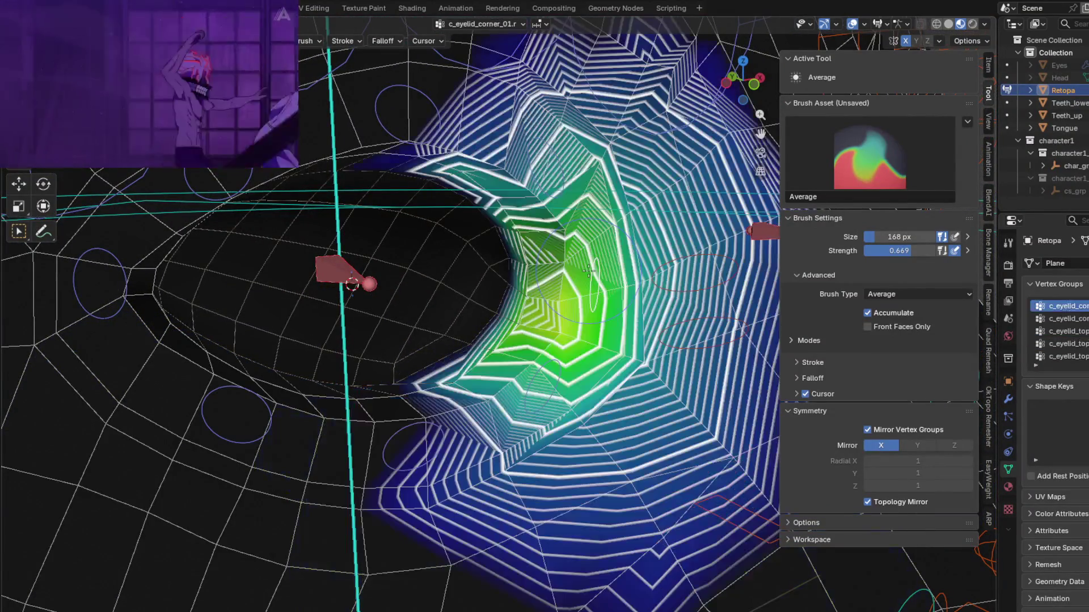
{"action": "middle_click_drag", "start_coordinate": [548, 164], "coordinate": [539, 163]}
{"action": "key", "text": "Up"}
{"action": "key", "text": "Up"}
{"action": "key", "text": "Up"}
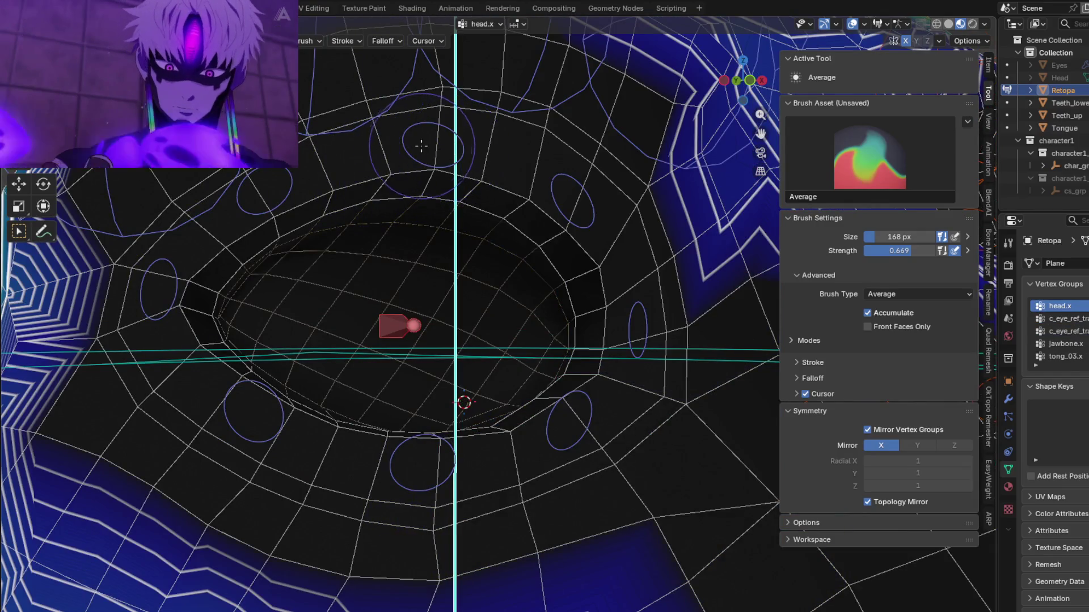
{"action": "key", "text": "Down"}
{"action": "key", "text": "Down"}
{"action": "key", "text": "Down"}
{"action": "middle_click_drag", "start_coordinate": [423, 145], "coordinate": [494, 191]}
Check c_eyelid_top_03.r, corner_02.r and bot_03.r, ending zoomed in on the c_eye_ref_track.r eye weights.
{"action": "key", "text": "Down"}
{"action": "mouse_move", "coordinate": [393, 182]}
{"action": "middle_mouse_down"}
{"action": "mouse_move", "coordinate": [374, 332]}
{"action": "mouse_move", "coordinate": [399, 323]}
{"action": "mouse_move", "coordinate": [359, 329]}
{"action": "mouse_move", "coordinate": [372, 329]}
{"action": "middle_mouse_up"}
{"action": "key", "text": "Up"}
{"action": "key", "text": "Up"}
{"action": "key", "text": "Up"}
{"action": "key", "text": "Down"}
{"action": "key", "text": "Down"}
{"action": "key", "text": "Down"}
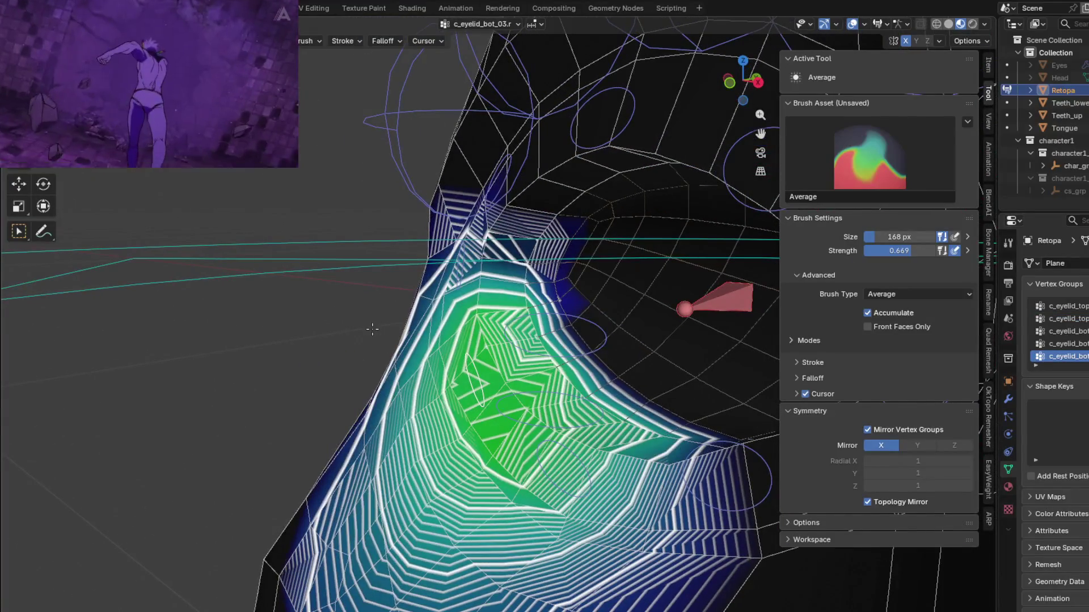
{"action": "key", "text": "Down"}
{"action": "key", "text": "Down"}
{"action": "key", "text": "Down"}
{"action": "scroll", "coordinate": [556, 273], "scroll_direction": "up", "scroll_amount": 4}
{"action": "scroll", "coordinate": [556, 272], "scroll_direction": "up", "scroll_amount": 5}
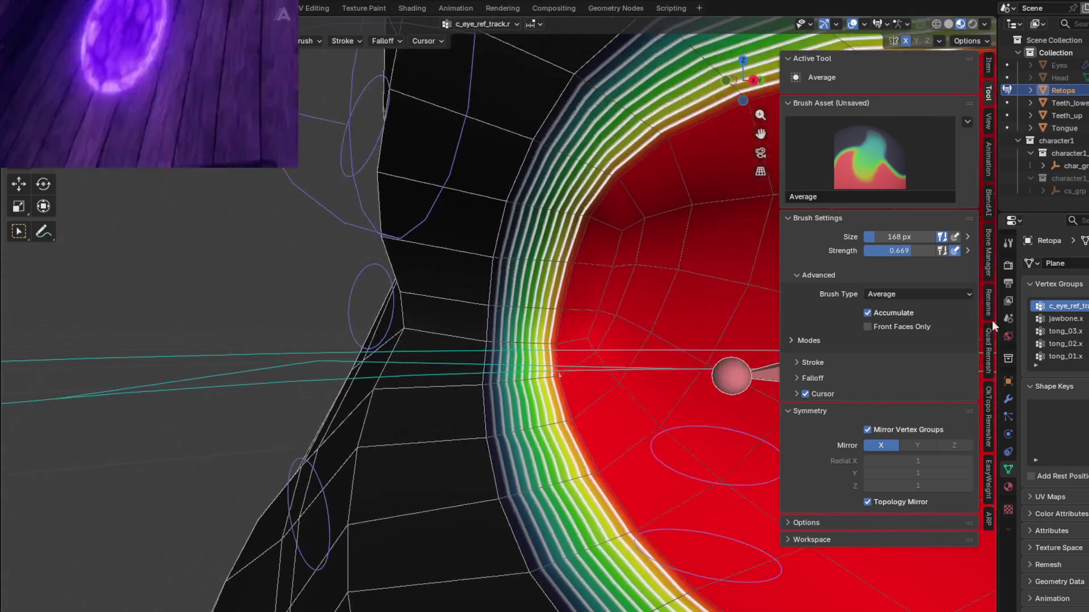
{"action": "scroll", "coordinate": [573, 420], "scroll_direction": "down", "scroll_amount": 8}
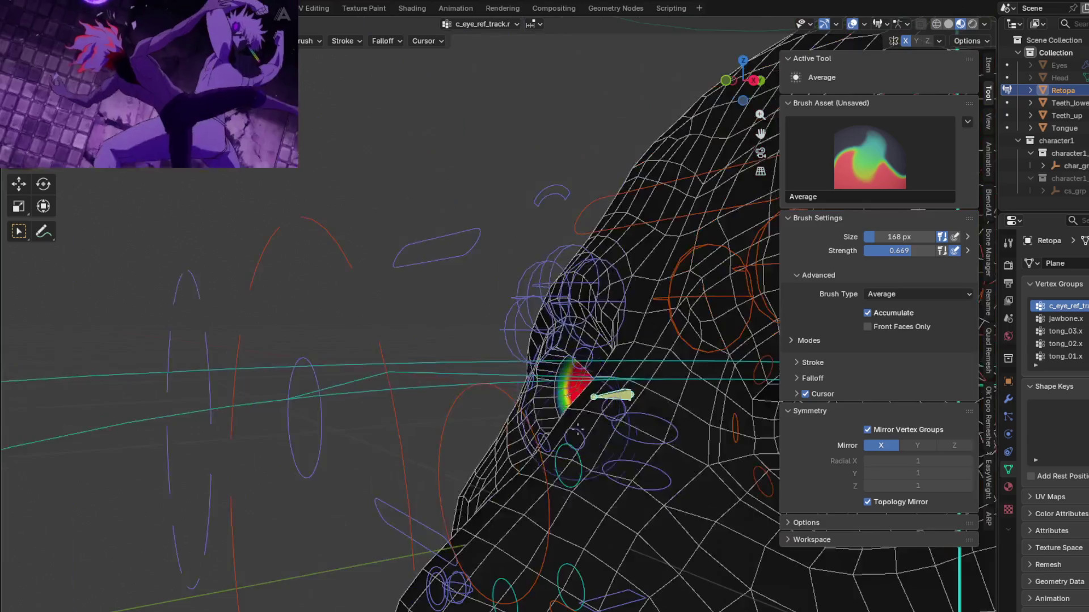
Select the right eye's c_eye_ref_track.r group and switch to the Draw brush at full weight 1.0.
{"action": "scroll", "coordinate": [624, 397], "scroll_direction": "up", "scroll_amount": 6}
{"action": "left_click", "coordinate": [337, 291], "text": "ctrl"}
{"action": "middle_click_drag", "start_coordinate": [337, 291], "coordinate": [573, 408]}
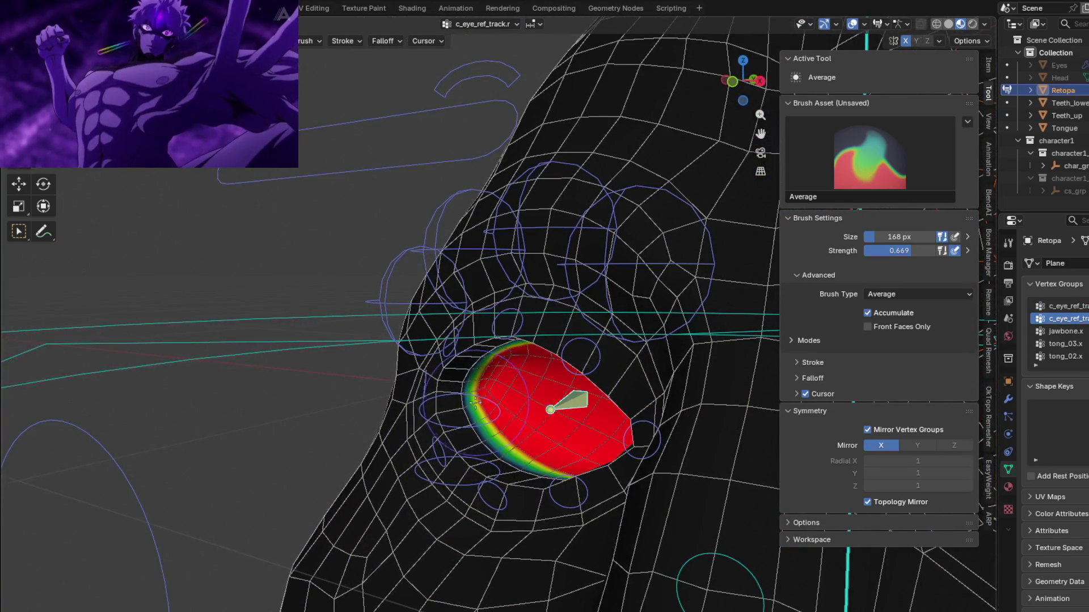
{"action": "scroll", "coordinate": [476, 403], "scroll_direction": "up", "scroll_amount": 4}
{"action": "key", "text": "shift+space"}
{"action": "scroll", "coordinate": [445, 291], "scroll_direction": "up", "scroll_amount": 2}
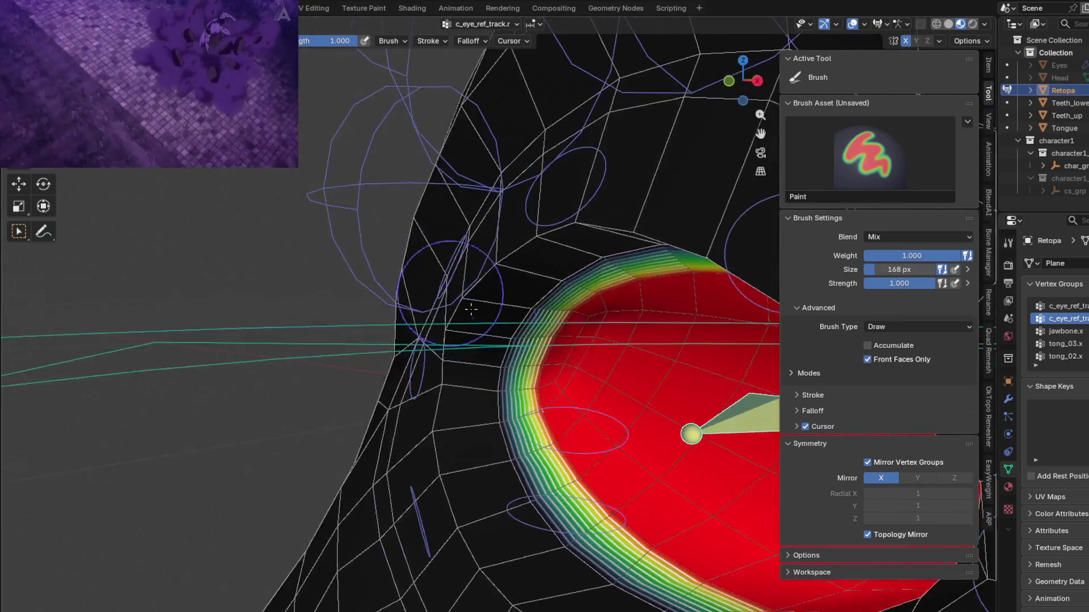
{"action": "scroll", "coordinate": [510, 369], "scroll_direction": "up", "scroll_amount": 3}
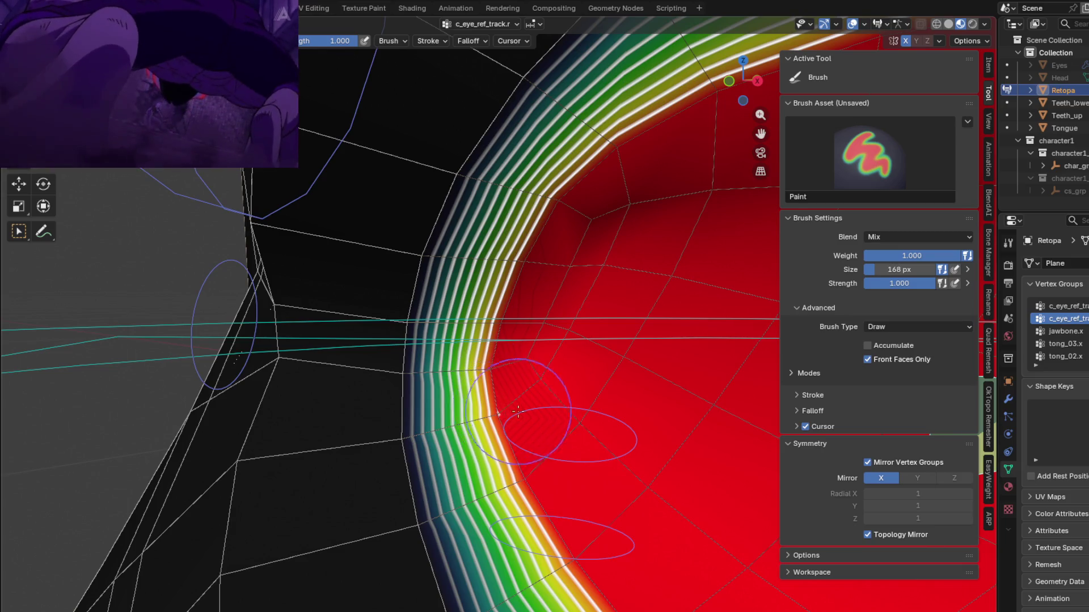
Confirm the c_eye_ref_track.r weights cover the whole eye socket, including its rim and underside.
{"action": "middle_click_drag", "start_coordinate": [514, 409], "coordinate": [348, 418]}
{"action": "middle_click_drag", "start_coordinate": [546, 397], "coordinate": [652, 391]}
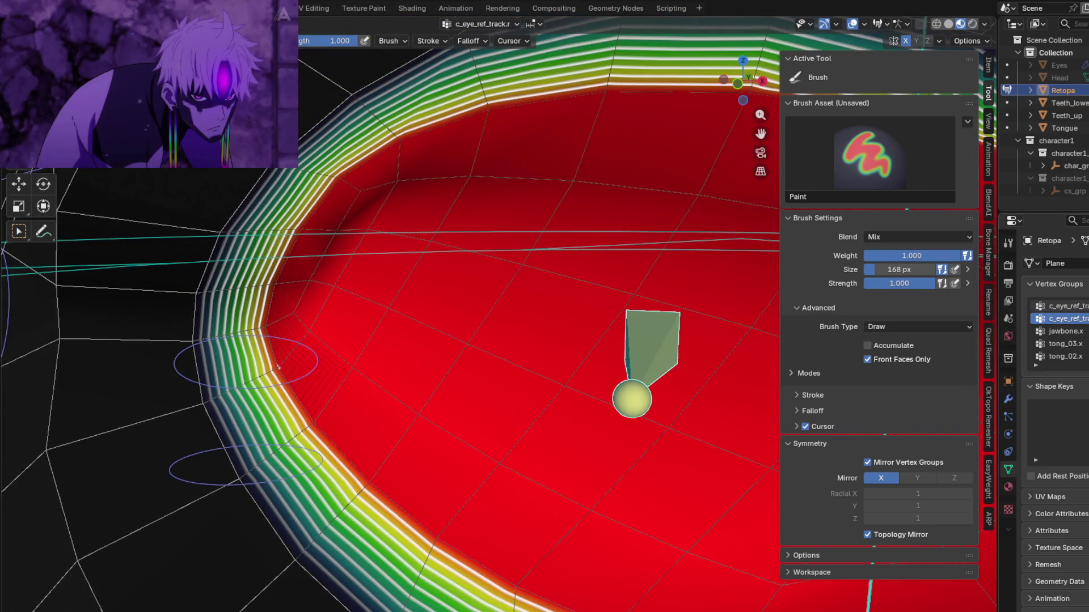
{"action": "middle_click_drag", "start_coordinate": [277, 368], "coordinate": [309, 321]}
{"action": "scroll", "coordinate": [309, 320], "scroll_direction": "up", "scroll_amount": 2}
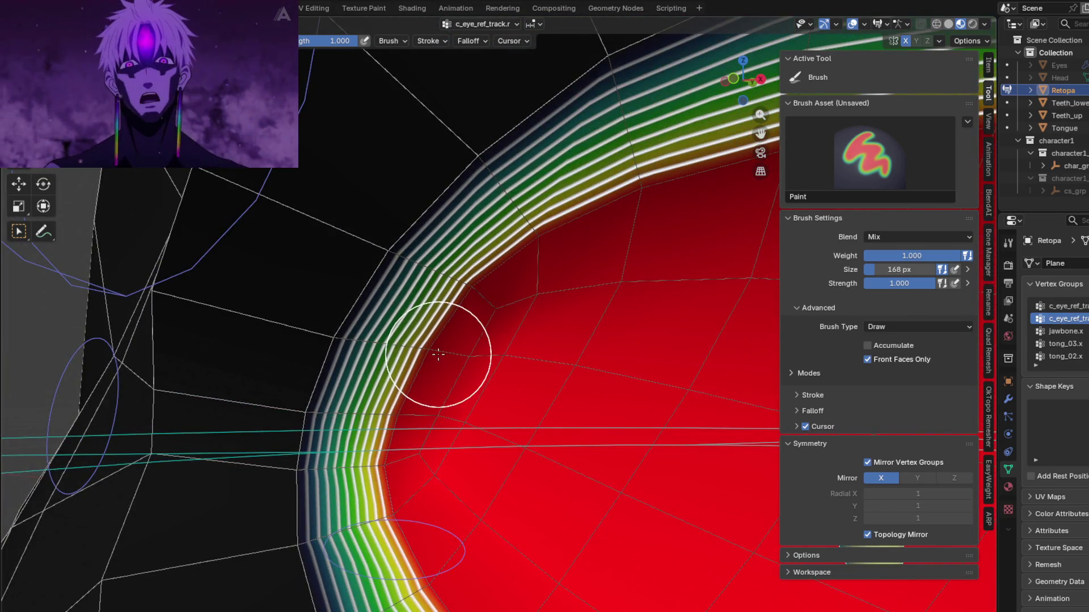
{"action": "scroll", "coordinate": [438, 355], "scroll_direction": "down", "scroll_amount": 3}
{"action": "mouse_move", "coordinate": [457, 385]}
{"action": "middle_mouse_down"}
{"action": "mouse_move", "coordinate": [481, 450]}
{"action": "mouse_move", "coordinate": [510, 408]}
{"action": "middle_mouse_up"}
{"action": "scroll", "coordinate": [531, 379], "scroll_direction": "up", "scroll_amount": 3}
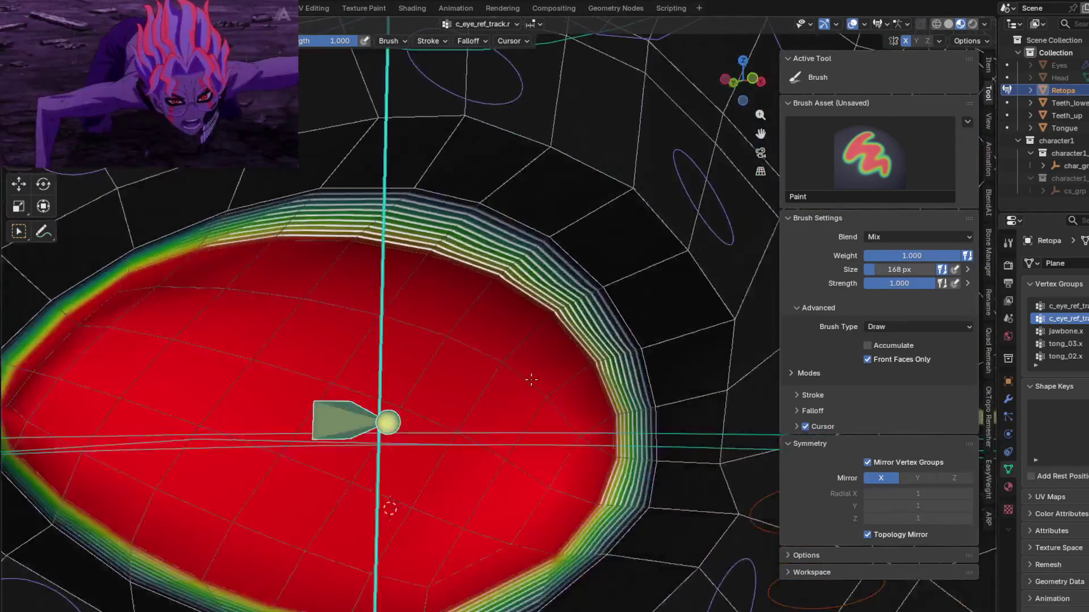
{"action": "scroll", "coordinate": [452, 348], "scroll_direction": "down", "scroll_amount": 3}
{"action": "mouse_move", "coordinate": [452, 348]}
{"action": "middle_mouse_down"}
{"action": "mouse_move", "coordinate": [487, 369]}
{"action": "mouse_move", "coordinate": [457, 414]}
{"action": "middle_mouse_up"}
{"action": "scroll", "coordinate": [446, 297], "scroll_direction": "up", "scroll_amount": 3}
{"action": "scroll", "coordinate": [447, 297], "scroll_direction": "down", "scroll_amount": 3}
Recheck the socket with the eye bone pointing left, then show the c_eyelid_bot_03.r lower-lid weights.
{"action": "middle_click_drag", "start_coordinate": [446, 297], "coordinate": [589, 431]}
{"action": "scroll", "coordinate": [554, 401], "scroll_direction": "up", "scroll_amount": 3}
{"action": "scroll", "coordinate": [554, 401], "scroll_direction": "down", "scroll_amount": 3}
{"action": "scroll", "coordinate": [590, 431], "scroll_direction": "up", "scroll_amount": 3}
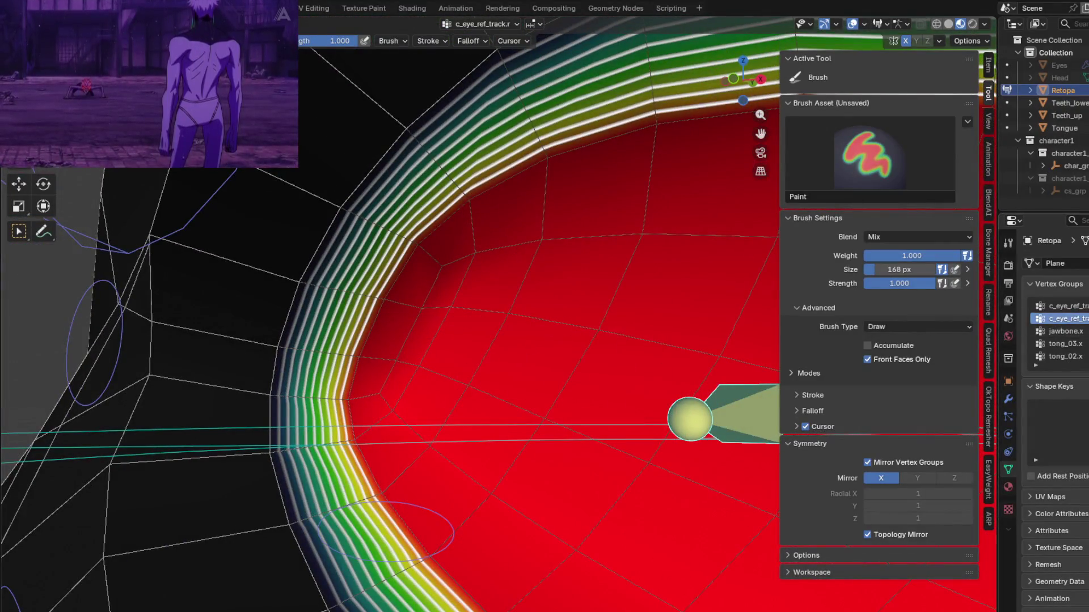
{"action": "scroll", "coordinate": [590, 431], "scroll_direction": "down", "scroll_amount": 2}
{"action": "mouse_move", "coordinate": [589, 431]}
{"action": "middle_mouse_down"}
{"action": "mouse_move", "coordinate": [500, 310]}
{"action": "mouse_move", "coordinate": [324, 437]}
{"action": "mouse_move", "coordinate": [597, 428]}
{"action": "mouse_move", "coordinate": [564, 406]}
{"action": "mouse_move", "coordinate": [413, 381]}
{"action": "middle_mouse_up"}
{"action": "left_click", "coordinate": [335, 433], "text": "ctrl"}
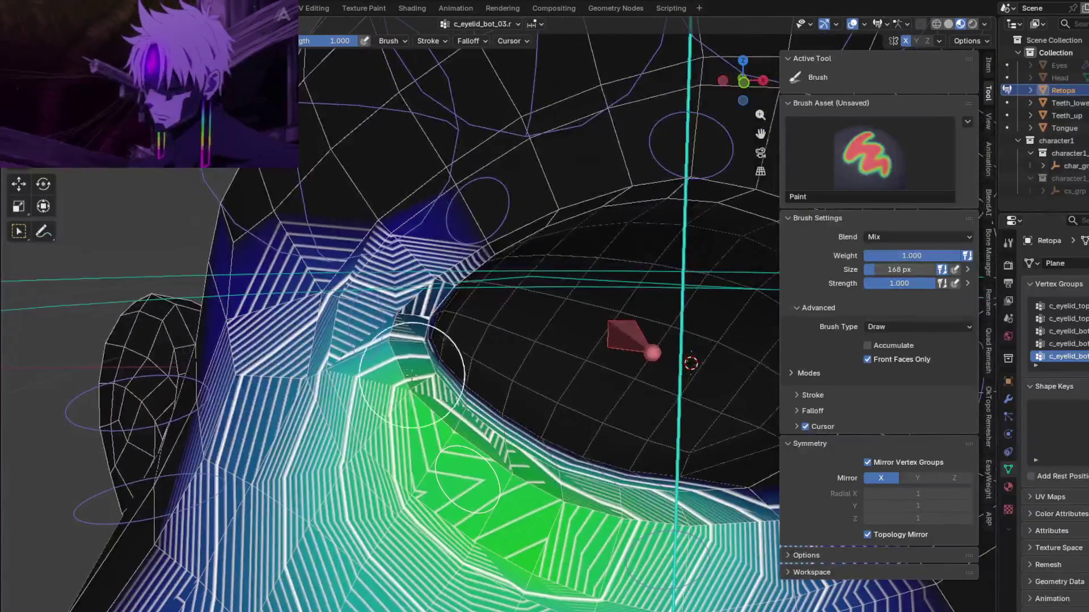
Ctrl+click the eyelid bones through c_eyelid_top_03.r, top_02.r and corner_01.r, ending on c_eyelid_bot_02.r.
{"action": "left_click", "coordinate": [380, 335], "text": "ctrl"}
{"action": "left_click", "coordinate": [502, 233], "text": "ctrl"}
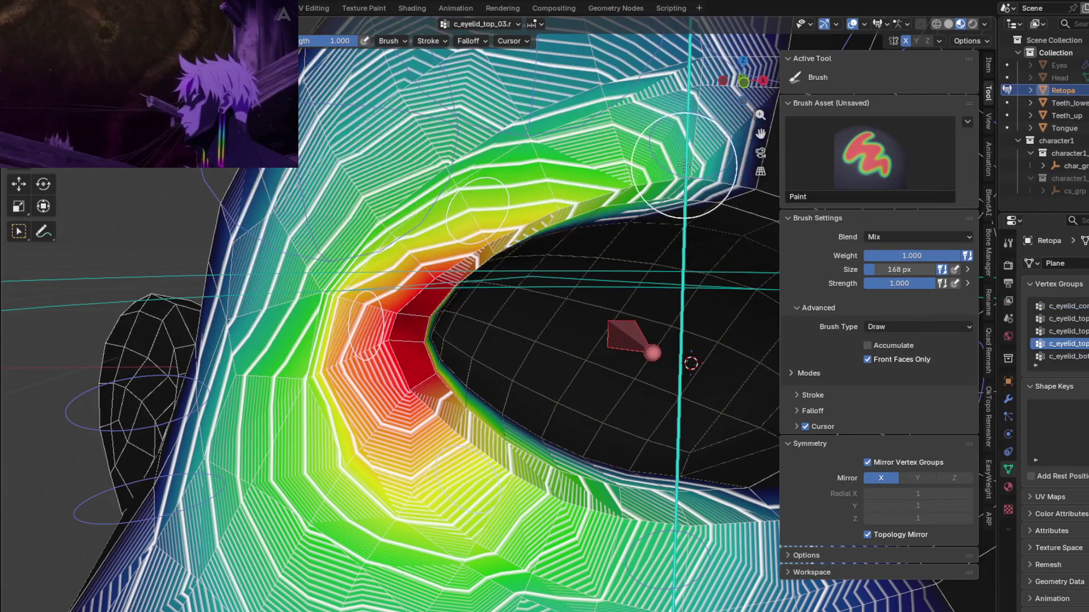
{"action": "left_click", "coordinate": [683, 166], "text": "ctrl"}
{"action": "middle_click_drag", "start_coordinate": [661, 244], "coordinate": [477, 215]}
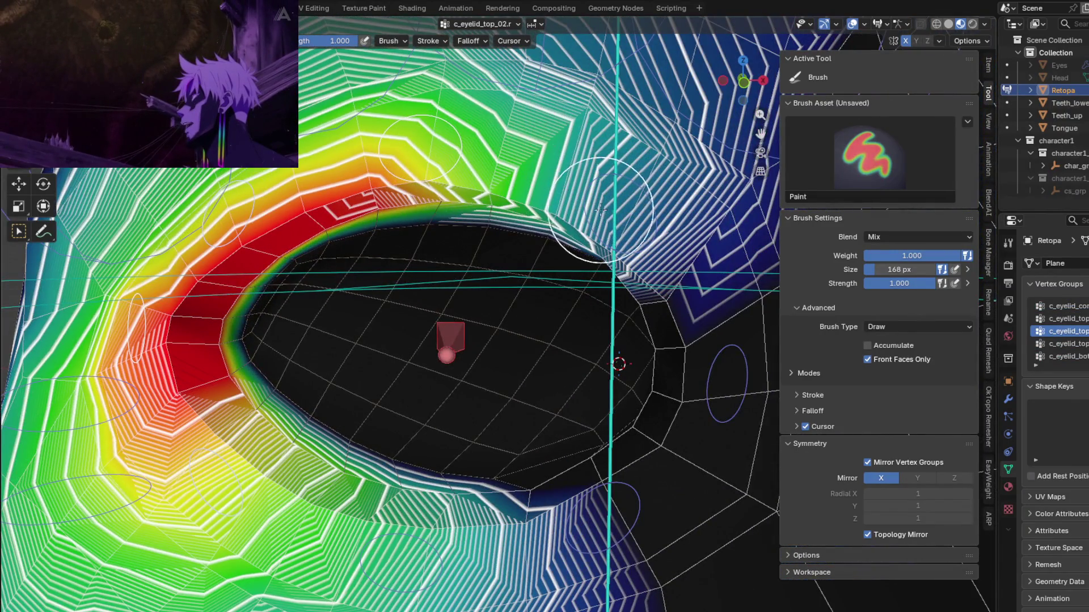
{"action": "left_click", "coordinate": [592, 210], "text": "ctrl"}
{"action": "left_click", "coordinate": [715, 375], "text": "ctrl"}
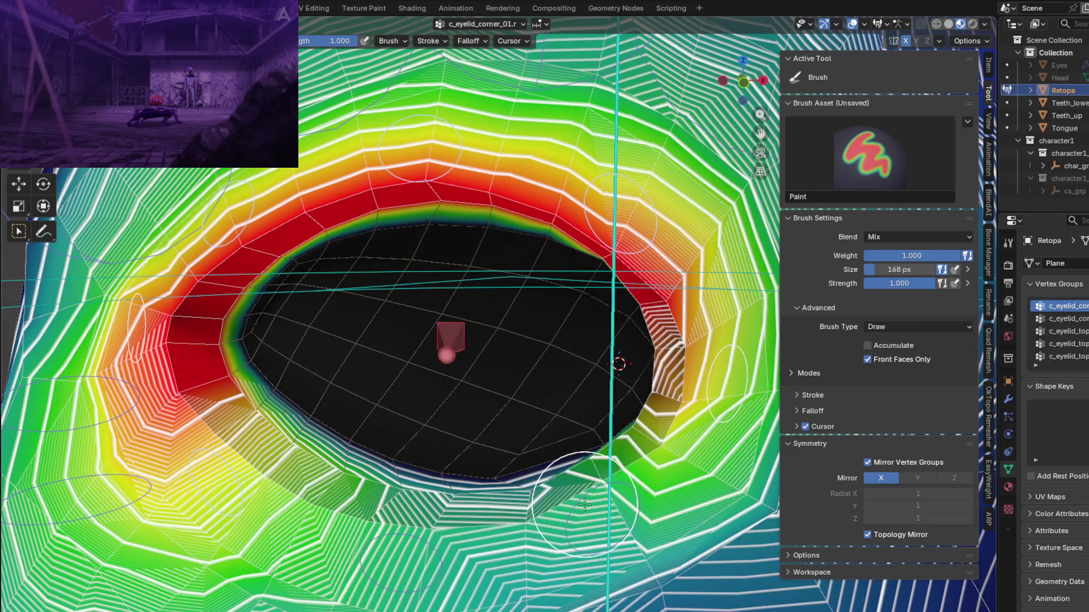
{"action": "left_click", "coordinate": [584, 504], "text": "ctrl"}
{"action": "left_click", "coordinate": [449, 581], "text": "ctrl"}
{"action": "mouse_move", "coordinate": [397, 510]}
{"action": "middle_mouse_down"}
{"action": "mouse_move", "coordinate": [538, 414]}
{"action": "mouse_move", "coordinate": [267, 410]}
{"action": "mouse_move", "coordinate": [291, 449]}
{"action": "middle_mouse_up"}
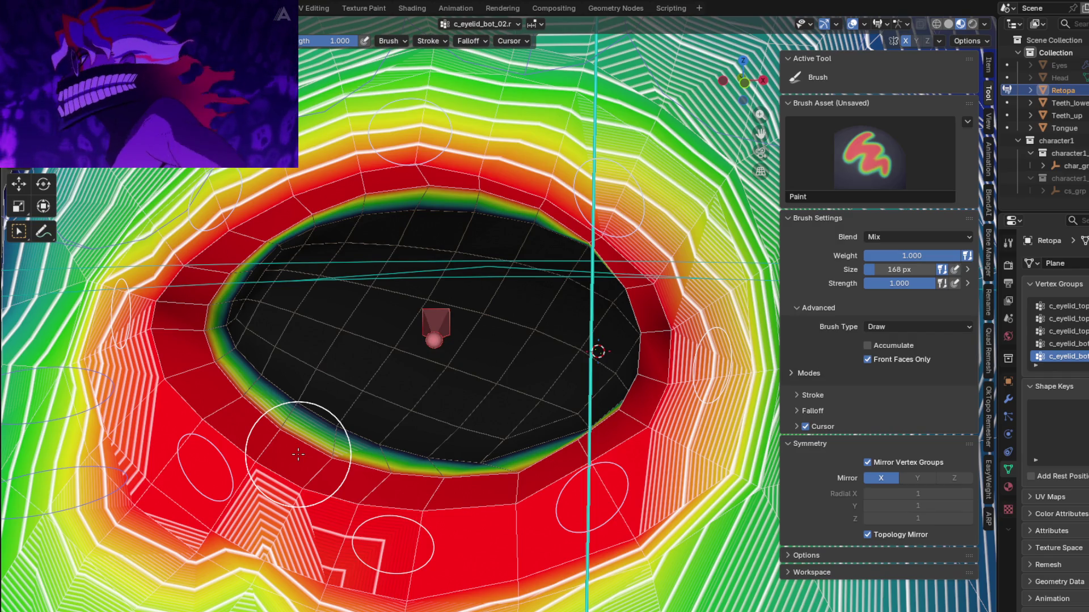
Smooth the weight bands below the lower eyelid with the Average brush, enlarged to 268 px.
{"action": "mouse_move", "coordinate": [316, 449]}
{"action": "middle_mouse_down"}
{"action": "mouse_move", "coordinate": [255, 290]}
{"action": "mouse_move", "coordinate": [365, 442]}
{"action": "mouse_move", "coordinate": [486, 452]}
{"action": "mouse_move", "coordinate": [357, 450]}
{"action": "middle_mouse_up"}
{"action": "key", "text": "a"}
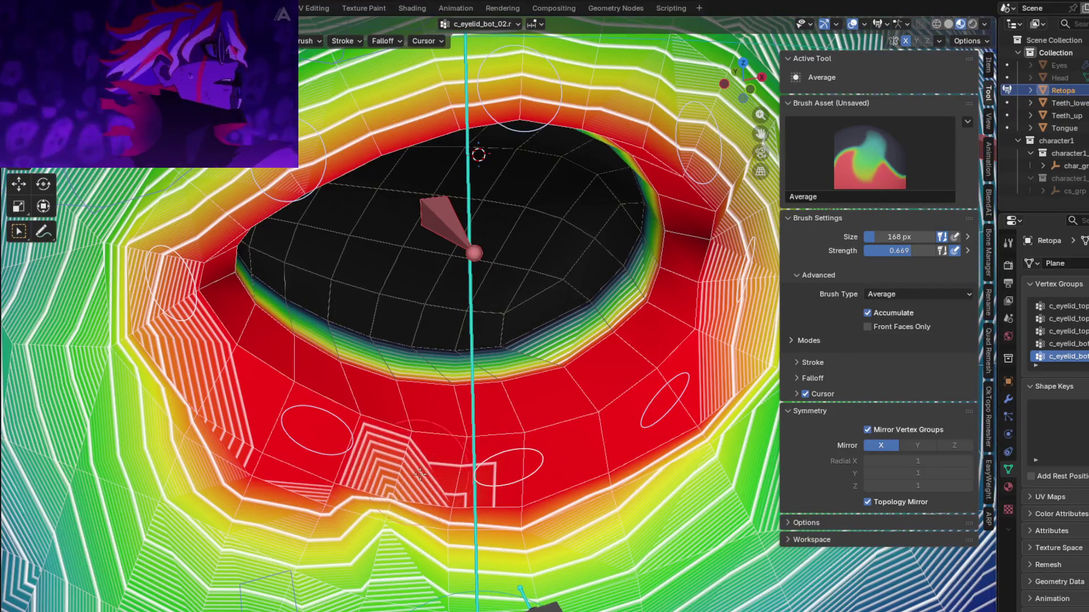
{"action": "left_click_drag", "start_coordinate": [416, 478], "coordinate": [361, 455]}
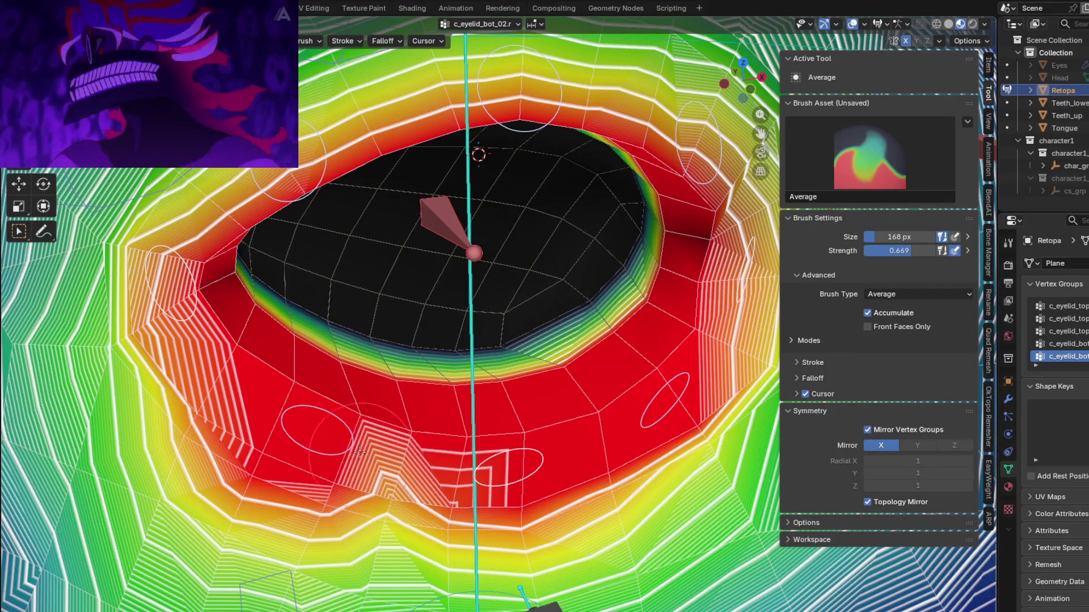
{"action": "key", "text": "f"}
{"action": "left_click", "coordinate": [392, 442]}
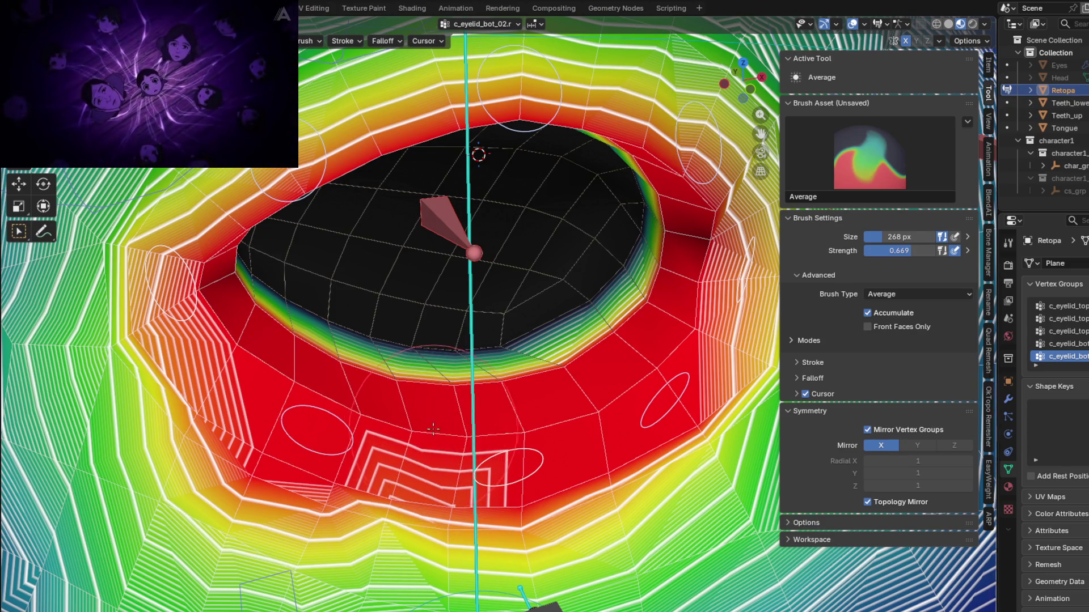
Inspect the smoothed lower lid from several angles, then return to the Draw brush.
{"action": "middle_click_drag", "start_coordinate": [460, 439], "coordinate": [595, 488]}
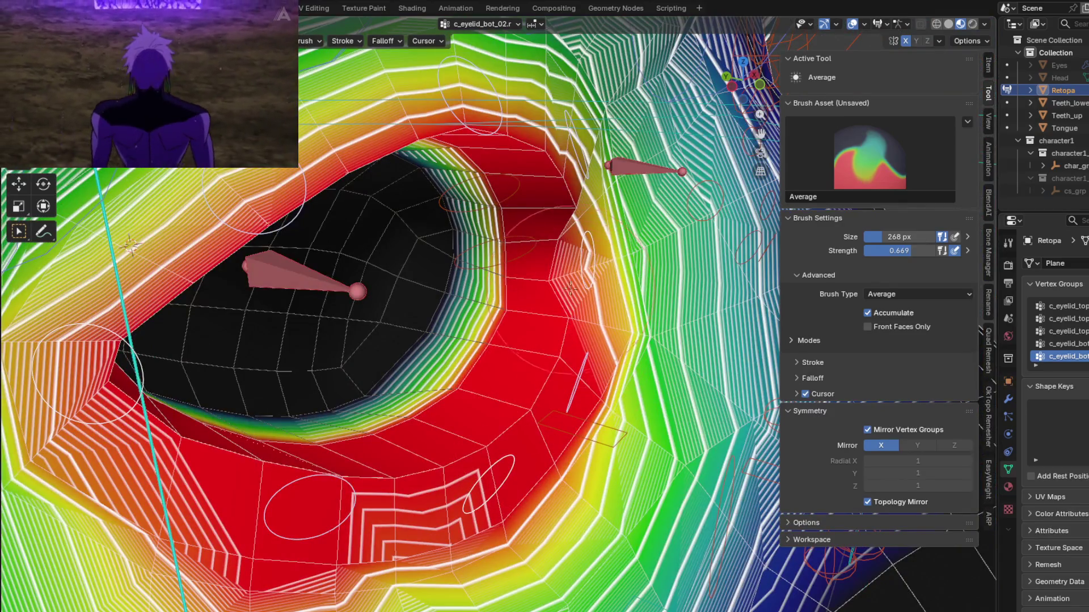
{"action": "scroll", "coordinate": [570, 249], "scroll_direction": "up", "scroll_amount": 2}
{"action": "mouse_move", "coordinate": [570, 250]}
{"action": "middle_mouse_down"}
{"action": "mouse_move", "coordinate": [551, 498]}
{"action": "mouse_move", "coordinate": [553, 408]}
{"action": "middle_mouse_up"}
{"action": "scroll", "coordinate": [551, 498], "scroll_direction": "up", "scroll_amount": 3}
{"action": "middle_click_drag", "start_coordinate": [187, 368], "coordinate": [504, 333]}
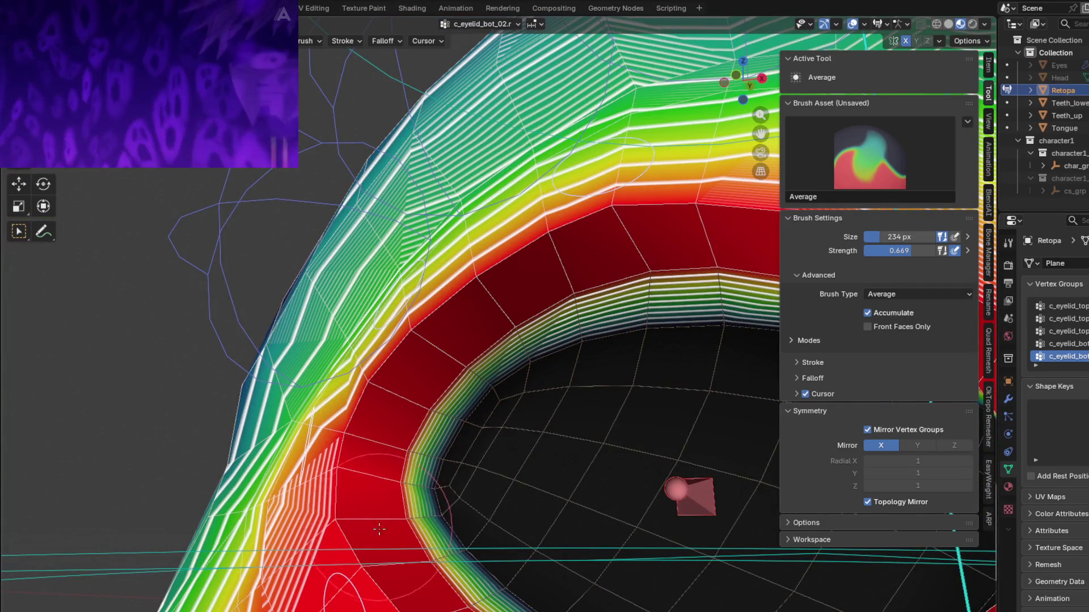
{"action": "middle_click_drag", "start_coordinate": [475, 547], "coordinate": [363, 425], "text": "shift"}
{"action": "middle_click_drag", "start_coordinate": [432, 530], "coordinate": [193, 453]}
{"action": "scroll", "coordinate": [607, 365], "scroll_direction": "down", "scroll_amount": 3}
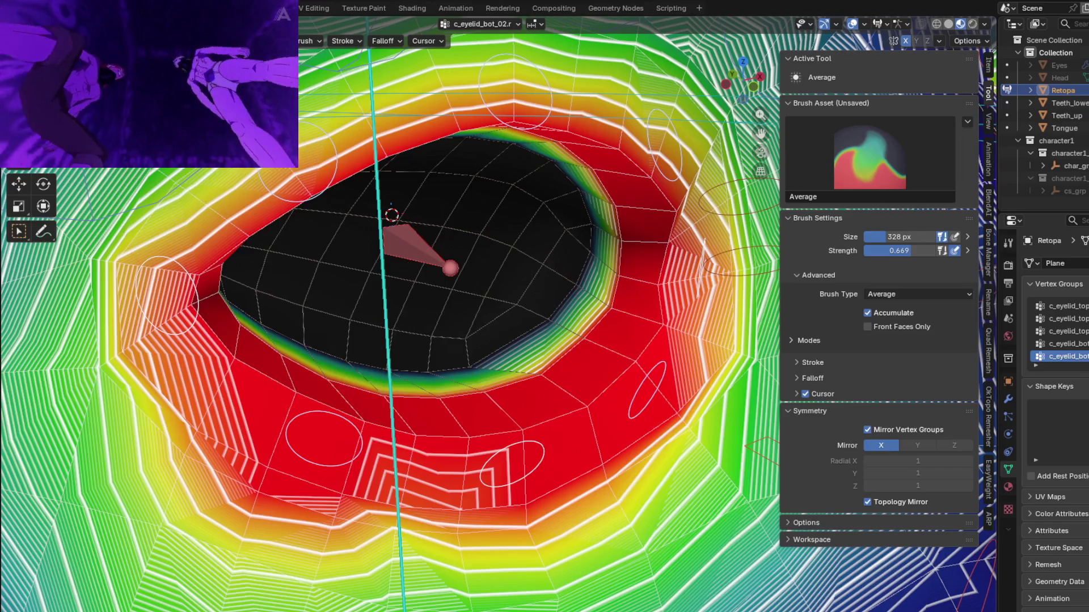
{"action": "key", "text": "1"}
{"action": "scroll", "coordinate": [499, 392], "scroll_direction": "up", "scroll_amount": 3}
{"action": "key", "text": "ctrl+z"}
Grab-test the lower eyelid bone, cancel it, and switch to the Average brush.
{"action": "middle_click_drag", "start_coordinate": [543, 469], "coordinate": [573, 397]}
{"action": "key", "text": "g"}
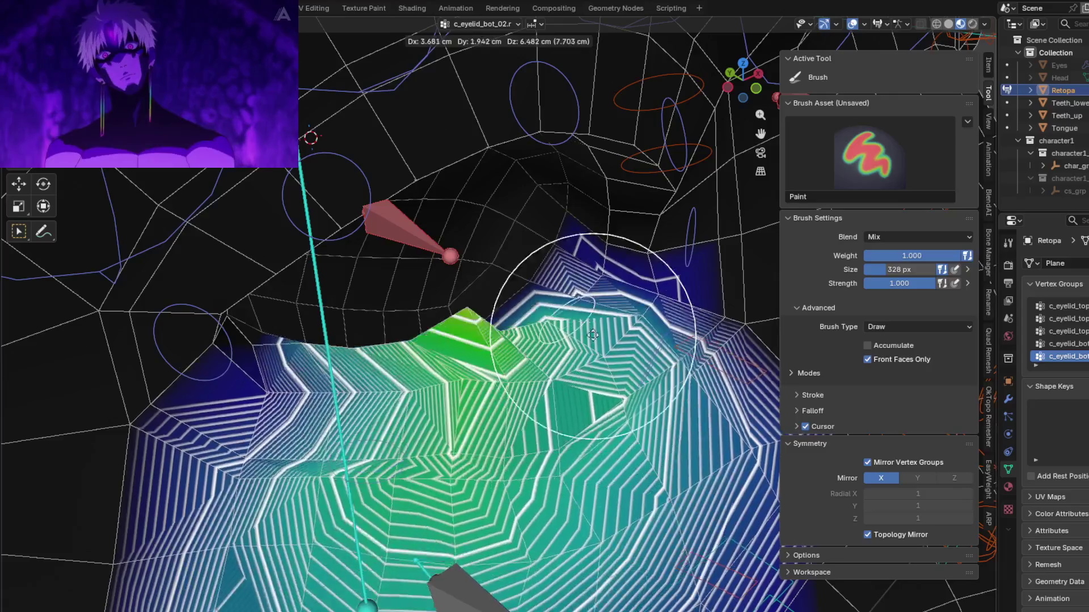
{"action": "key", "text": "Escape"}
{"action": "middle_click_drag", "start_coordinate": [590, 352], "coordinate": [558, 471]}
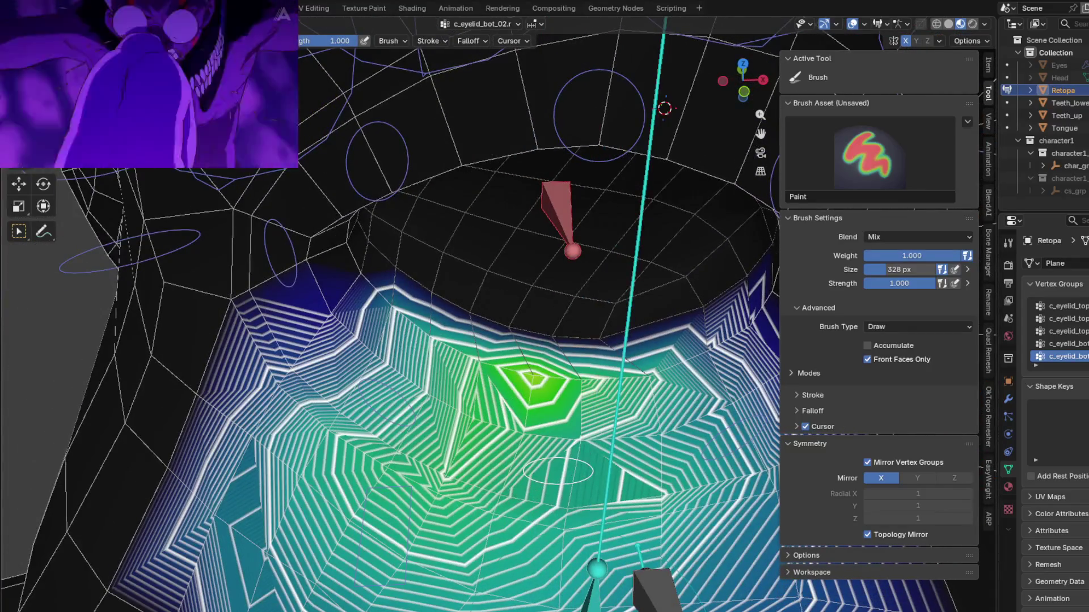
{"action": "middle_click_drag", "start_coordinate": [567, 363], "coordinate": [250, 372]}
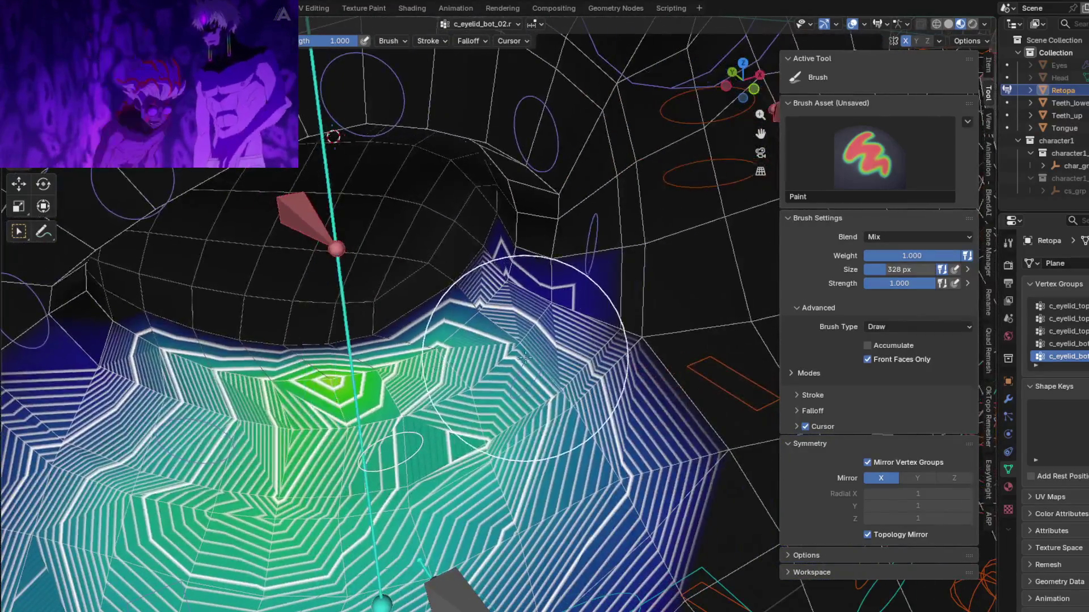
{"action": "key", "text": "a"}
{"action": "middle_click_drag", "start_coordinate": [408, 352], "coordinate": [347, 344]}
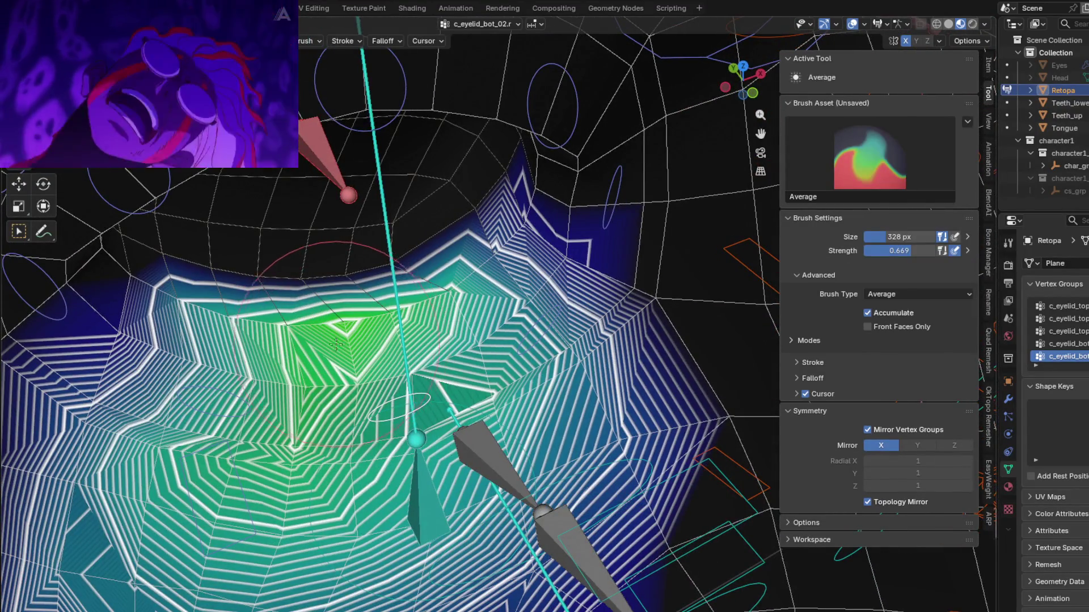
Test-move the c_eyelid_bot_02.r and c_eyelid_bot_01.r bones to check the lower lid deformation.
{"action": "key", "text": "g"}
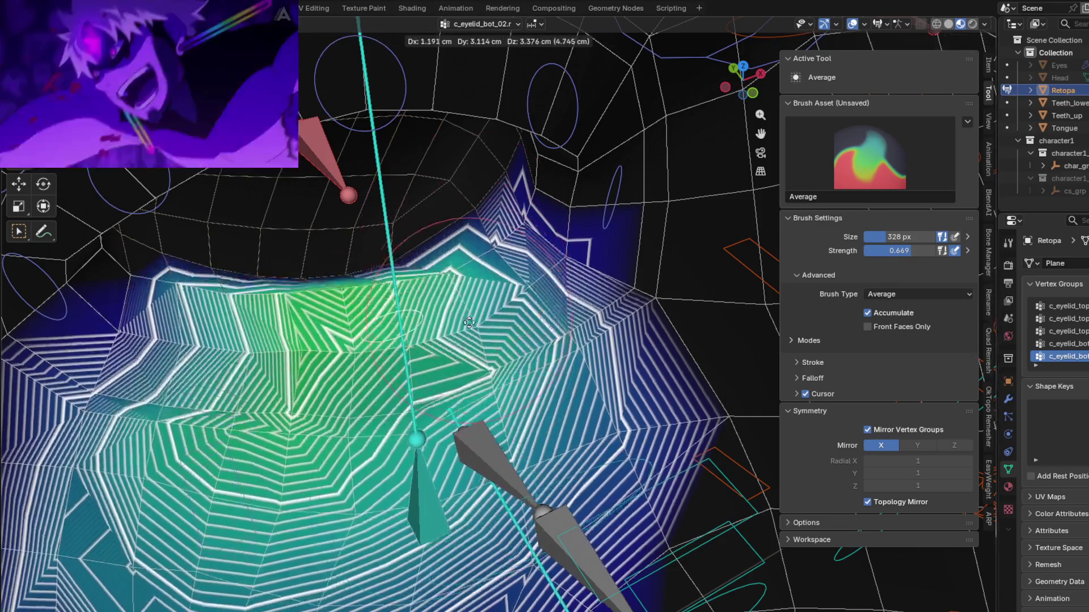
{"action": "left_click", "coordinate": [515, 339]}
{"action": "left_click", "coordinate": [536, 325], "text": "ctrl"}
{"action": "middle_click_drag", "start_coordinate": [535, 325], "coordinate": [517, 193]}
{"action": "key", "text": "g"}
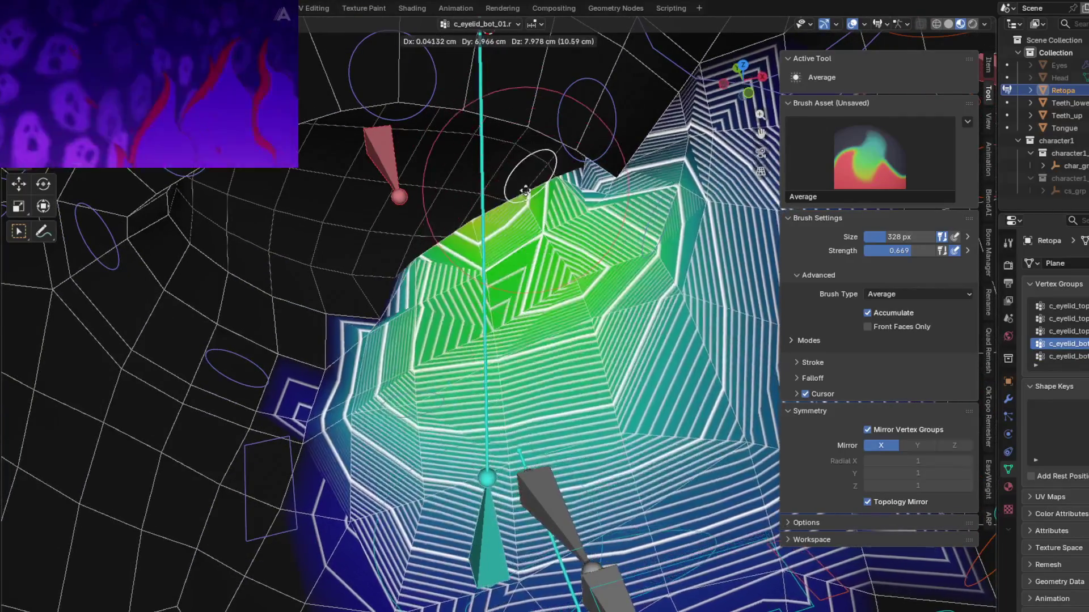
{"action": "left_click", "coordinate": [520, 295]}
{"action": "middle_click_drag", "start_coordinate": [520, 295], "coordinate": [522, 317]}
Smooth the c_eyelid_bot_01.r lower-lid weights, re-testing the bone between strokes.
{"action": "mouse_move", "coordinate": [521, 317]}
{"action": "left_mouse_down"}
{"action": "mouse_move", "coordinate": [500, 291]}
{"action": "mouse_move", "coordinate": [507, 266]}
{"action": "left_mouse_up"}
{"action": "key", "text": "g"}
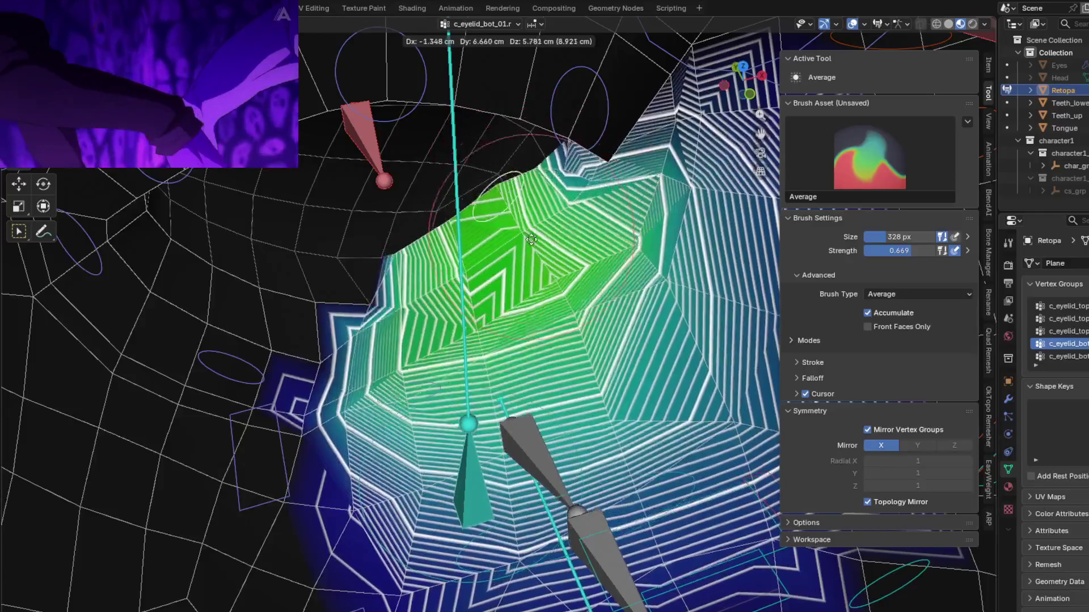
{"action": "left_click", "coordinate": [530, 221]}
{"action": "left_click_drag", "start_coordinate": [531, 223], "coordinate": [533, 235]}
{"action": "key", "text": "g"}
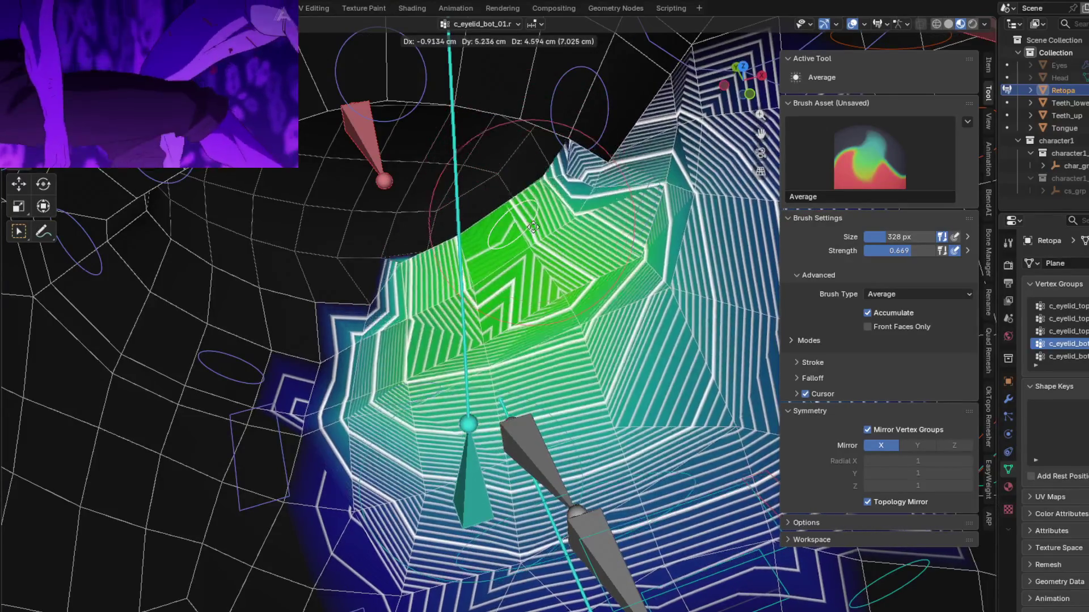
{"action": "left_click", "coordinate": [535, 260]}
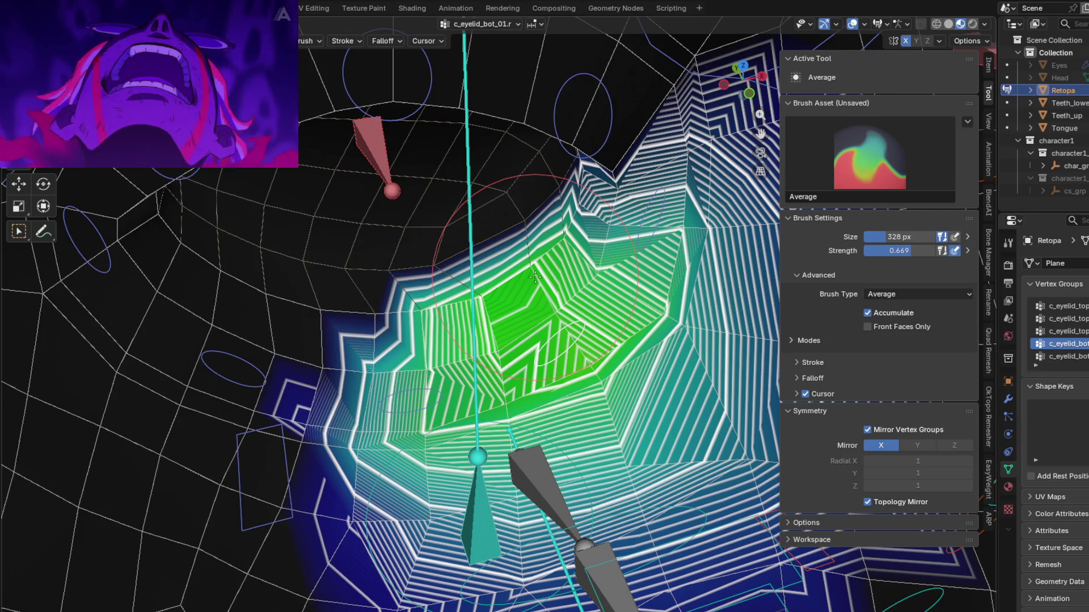
Check the c_eyelid_corner_01.r eye-corner weights with a cancelled grab test of the corner bone.
{"action": "mouse_move", "coordinate": [631, 336]}
{"action": "middle_mouse_down"}
{"action": "mouse_move", "coordinate": [653, 374]}
{"action": "mouse_move", "coordinate": [529, 230]}
{"action": "mouse_move", "coordinate": [530, 255]}
{"action": "mouse_move", "coordinate": [620, 275]}
{"action": "mouse_move", "coordinate": [431, 301]}
{"action": "middle_mouse_up"}
{"action": "left_click", "coordinate": [620, 275], "text": "ctrl"}
{"action": "key", "text": "g"}
{"action": "key", "text": "Escape"}
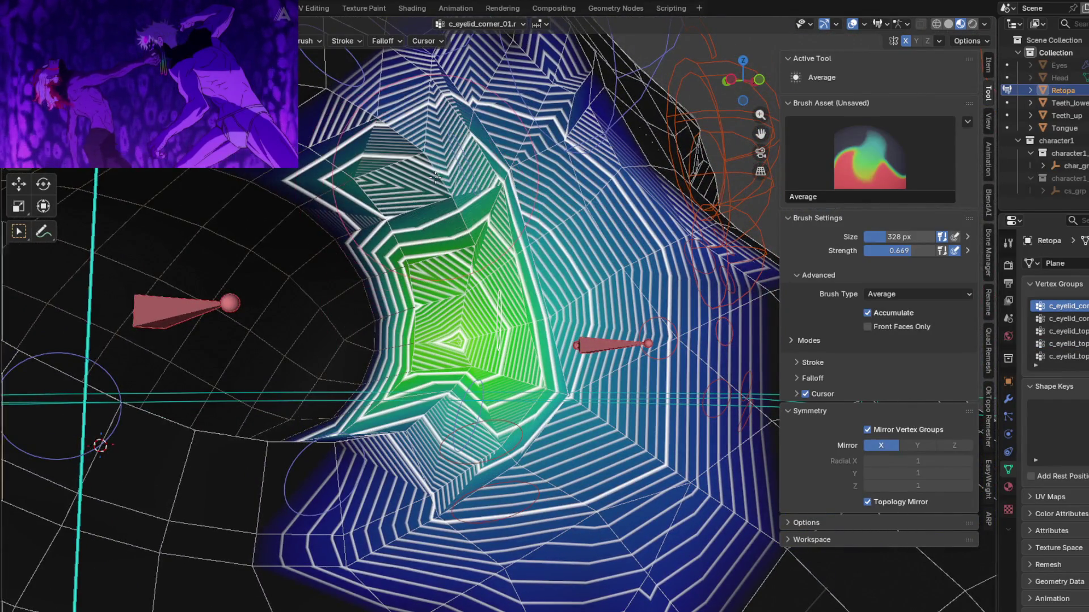
{"action": "middle_click_drag", "start_coordinate": [384, 187], "coordinate": [410, 208]}
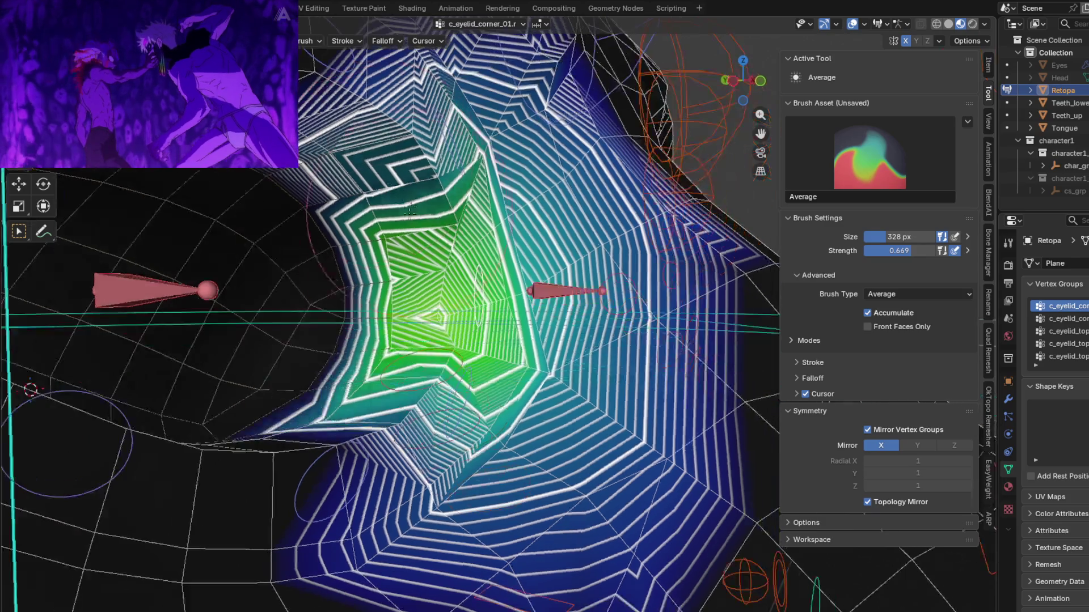
{"action": "mouse_move", "coordinate": [424, 316]}
{"action": "middle_mouse_down"}
{"action": "mouse_move", "coordinate": [490, 309]}
{"action": "mouse_move", "coordinate": [543, 241]}
{"action": "mouse_move", "coordinate": [509, 304]}
{"action": "middle_mouse_up"}
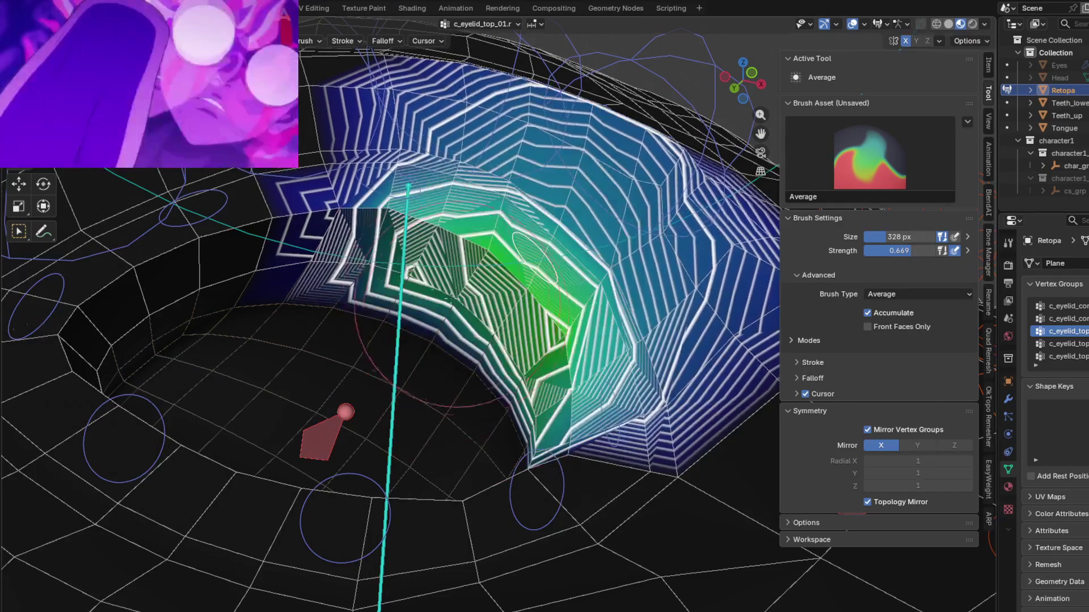
Test-move the c_eyelid_top_02.r and c_eyelid_top_03.r bones, comparing shapes with undo and redo.
{"action": "left_click", "coordinate": [376, 184], "text": "ctrl"}
{"action": "key", "text": "g"}
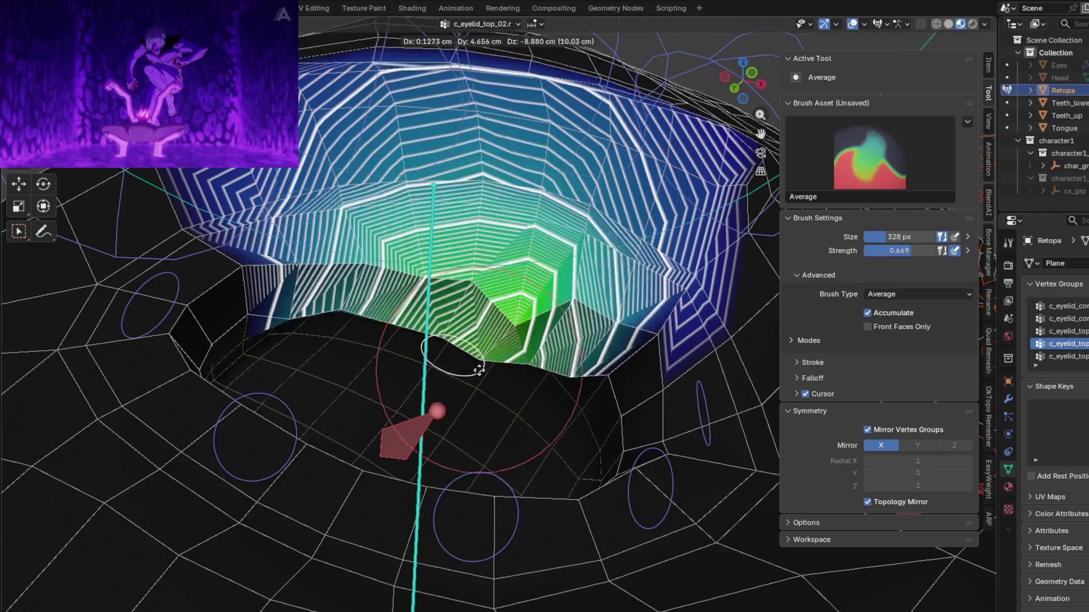
{"action": "left_click", "coordinate": [418, 305]}
{"action": "left_click", "coordinate": [326, 214], "text": "ctrl"}
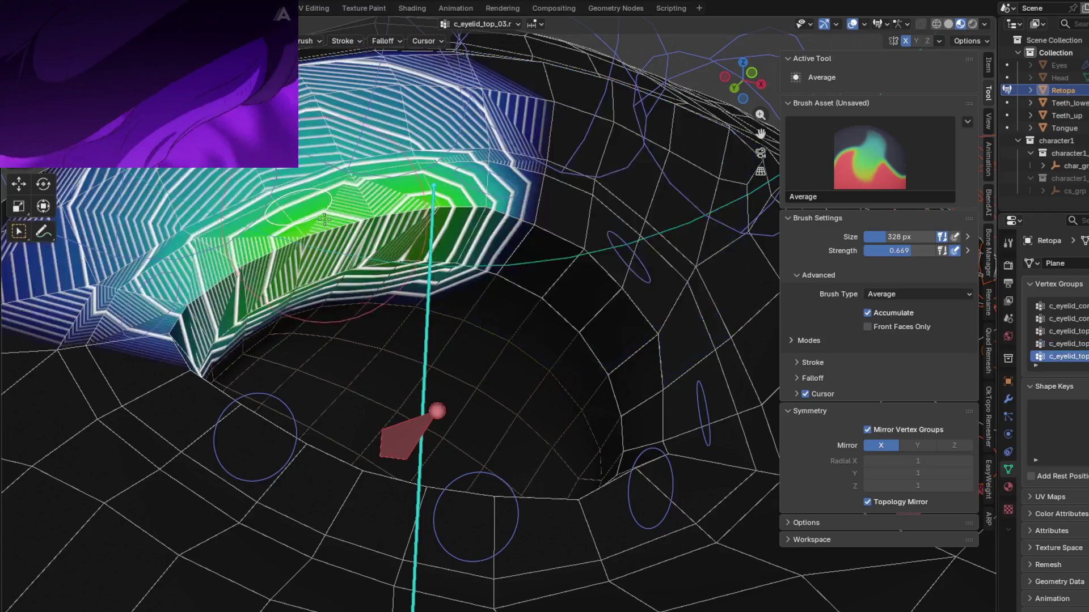
{"action": "key", "text": "g"}
{"action": "left_click", "coordinate": [333, 371]}
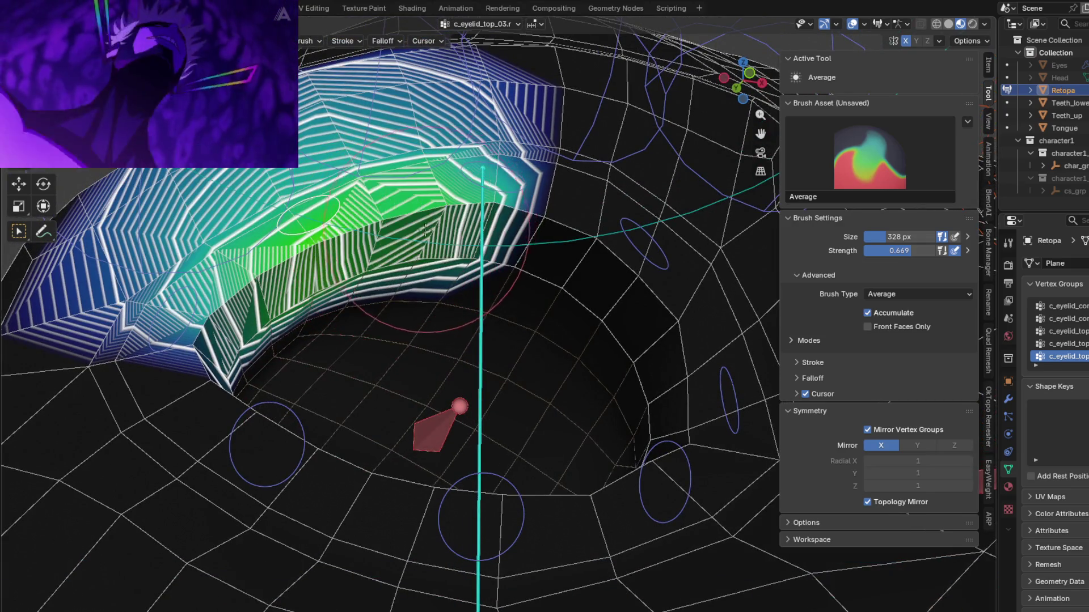
{"action": "key", "text": "ctrl+z"}
{"action": "key", "text": "ctrl+shift+z"}
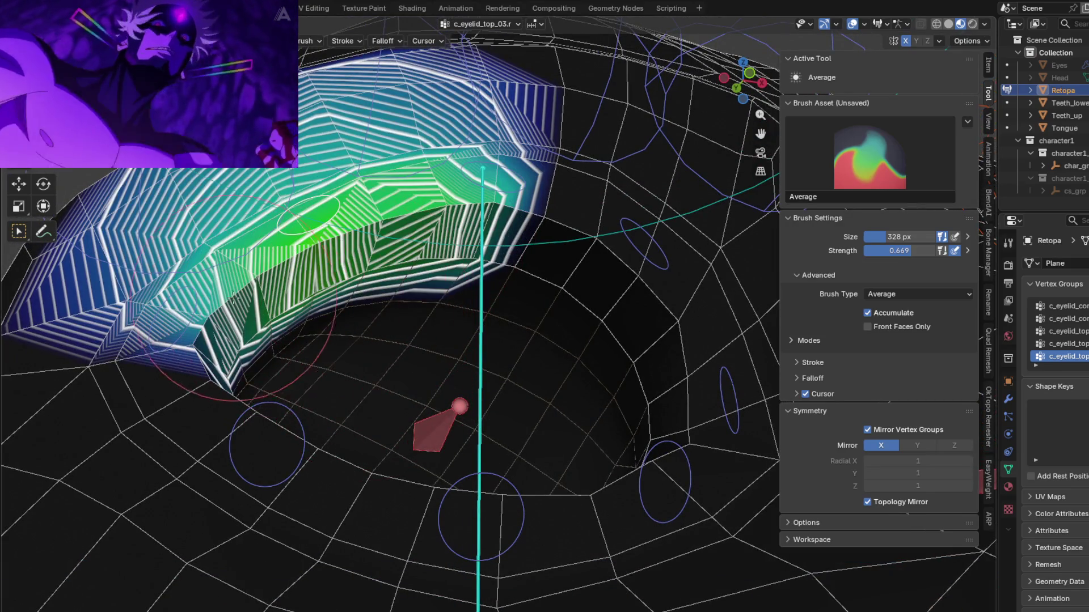
Test-move the c_eyelid_corner_02.r corner bone, then a lower eyelid bone twice.
{"action": "left_click", "coordinate": [249, 301], "text": "ctrl"}
{"action": "key", "text": "g"}
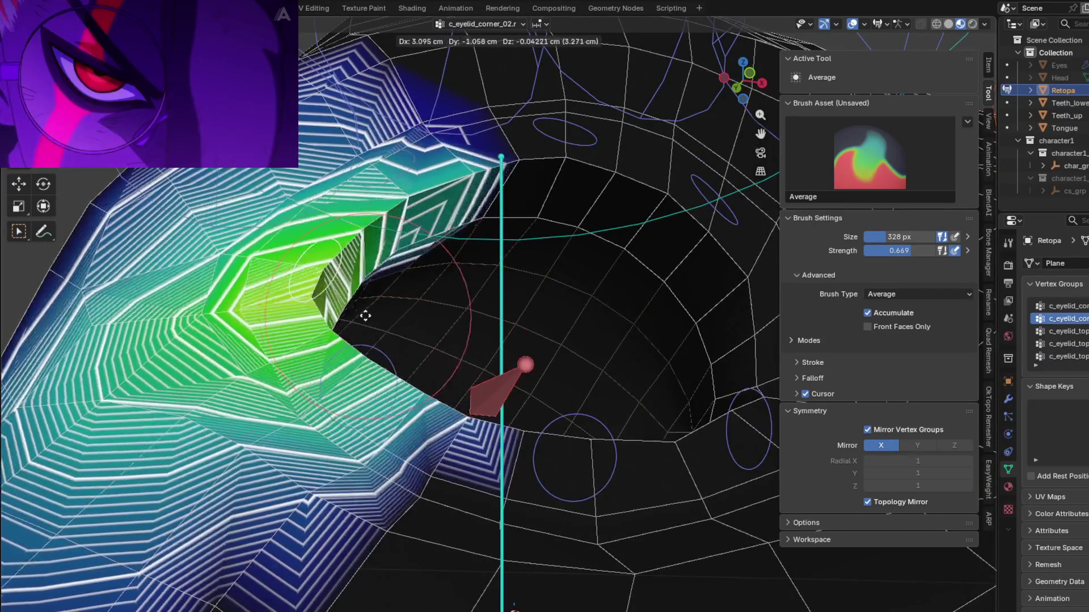
{"action": "left_click", "coordinate": [372, 316]}
{"action": "left_click", "coordinate": [463, 352], "text": "ctrl"}
{"action": "key", "text": "g"}
{"action": "left_click", "coordinate": [462, 352]}
{"action": "middle_click_drag", "start_coordinate": [462, 352], "coordinate": [542, 305]}
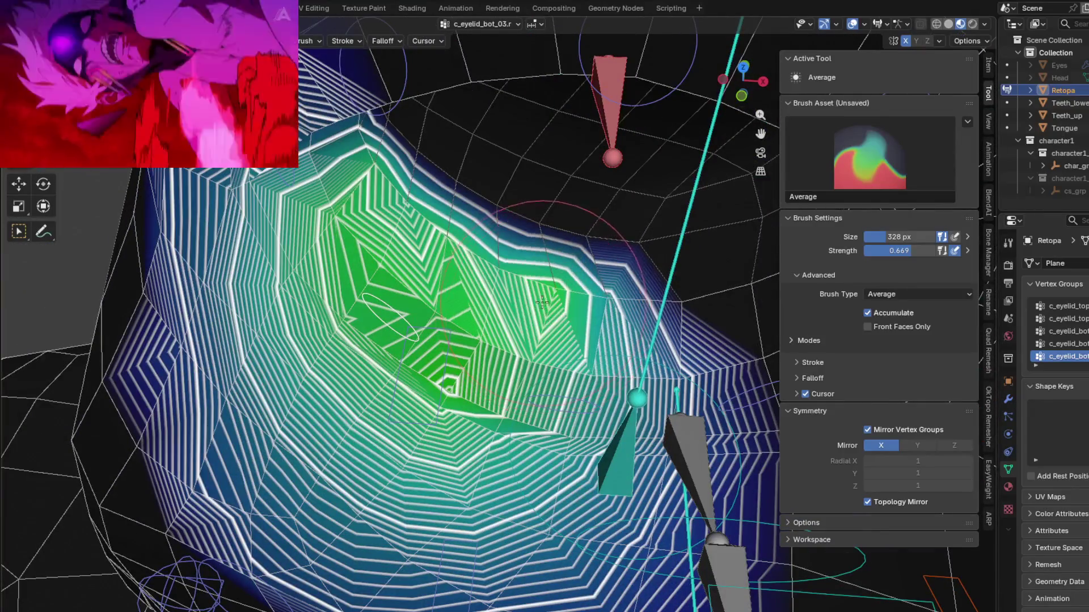
{"action": "key", "text": "g"}
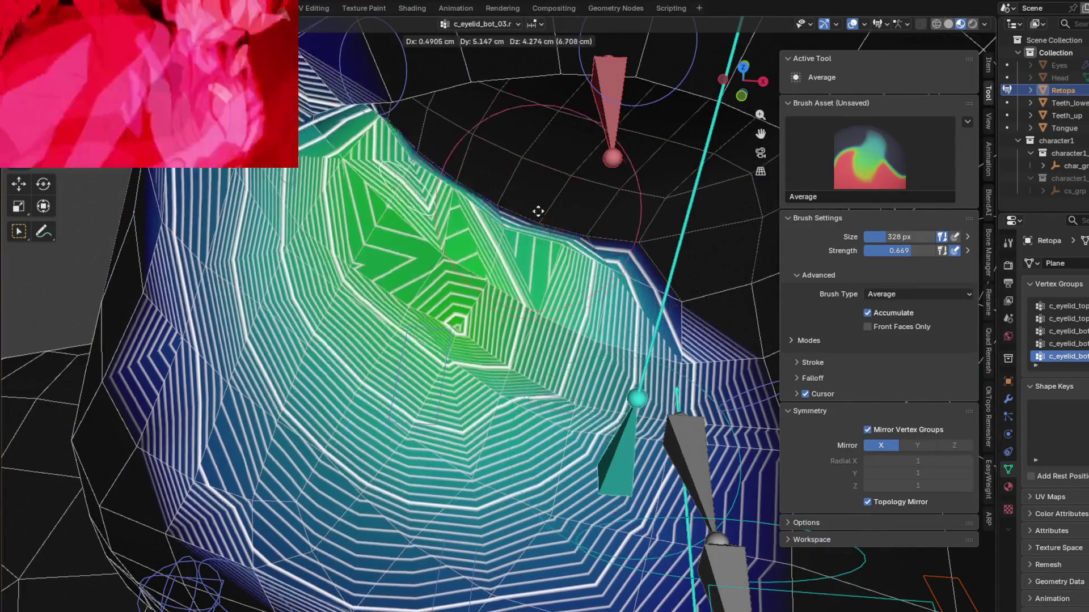
{"action": "left_click", "coordinate": [491, 302]}
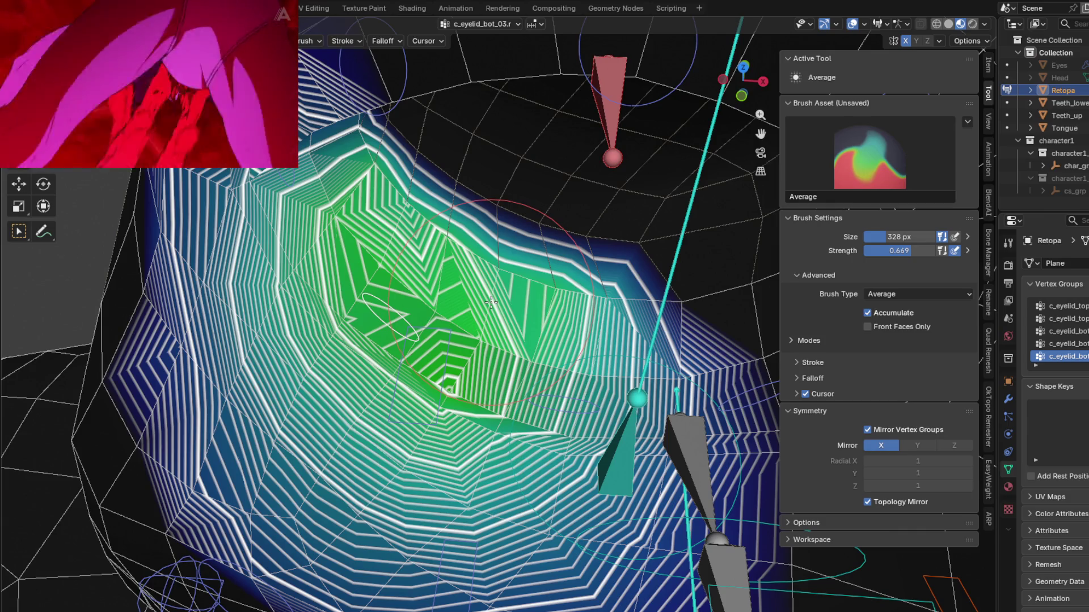
Smooth the lower eyelid weights and grab-test the selected bone to check the deformation.
{"action": "mouse_move", "coordinate": [387, 380]}
{"action": "middle_mouse_down"}
{"action": "mouse_move", "coordinate": [549, 433]}
{"action": "mouse_move", "coordinate": [624, 287]}
{"action": "mouse_move", "coordinate": [430, 255]}
{"action": "middle_mouse_up"}
{"action": "left_click_drag", "start_coordinate": [430, 255], "coordinate": [407, 221]}
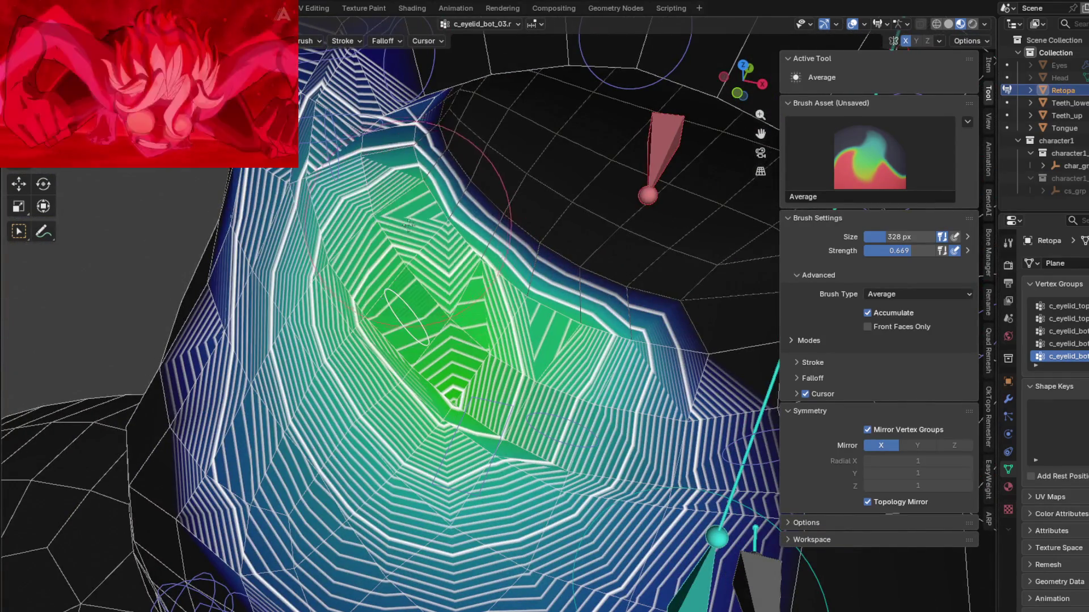
{"action": "mouse_move", "coordinate": [464, 262]}
{"action": "middle_mouse_down"}
{"action": "mouse_move", "coordinate": [557, 299]}
{"action": "mouse_move", "coordinate": [617, 223]}
{"action": "mouse_move", "coordinate": [502, 287]}
{"action": "mouse_move", "coordinate": [573, 249]}
{"action": "middle_mouse_up"}
{"action": "key", "text": "g"}
{"action": "mouse_move", "coordinate": [635, 232]}
{"action": "middle_mouse_down"}
{"action": "mouse_move", "coordinate": [699, 204]}
{"action": "mouse_move", "coordinate": [614, 383]}
{"action": "mouse_move", "coordinate": [668, 284]}
{"action": "middle_mouse_up"}
{"action": "left_click", "coordinate": [699, 204]}
{"action": "middle_click_drag", "start_coordinate": [546, 327], "coordinate": [435, 352]}
Cycle through the bot_03, bot_02 and bot_01 groups and blur the c_eyelid_bot_01 weights.
{"action": "key", "text": "Down"}
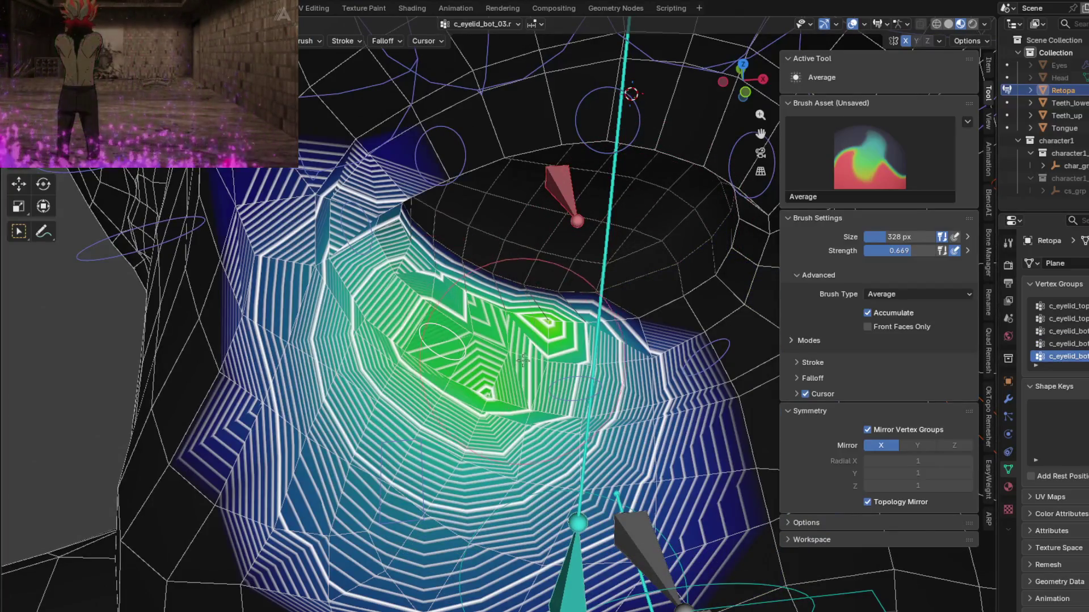
{"action": "key", "text": "Up"}
{"action": "middle_click_drag", "start_coordinate": [554, 336], "coordinate": [573, 431]}
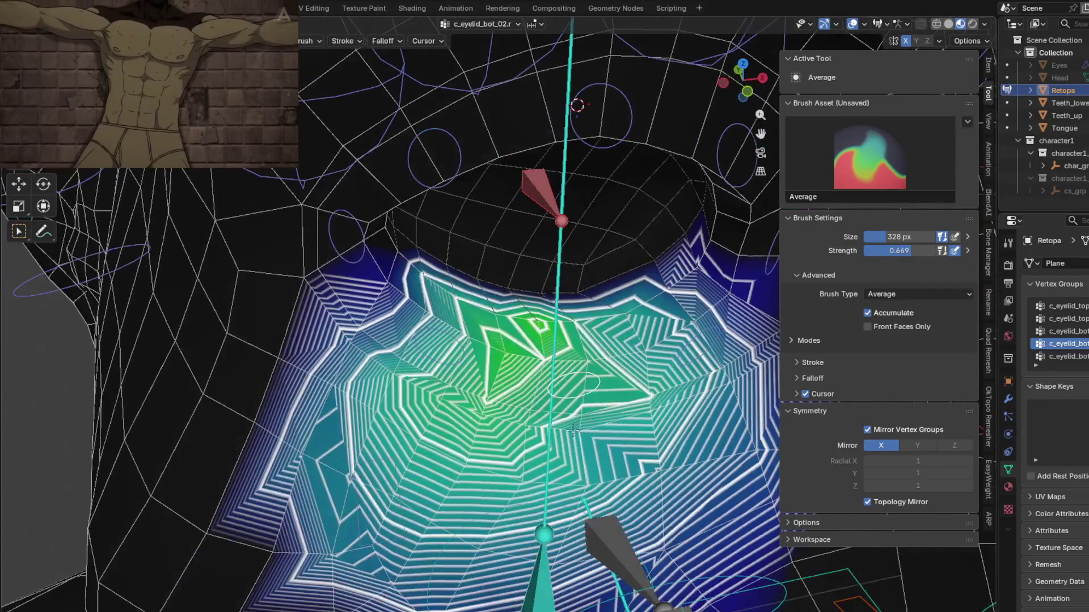
{"action": "key", "text": "Up"}
{"action": "middle_click_drag", "start_coordinate": [699, 350], "coordinate": [516, 349]}
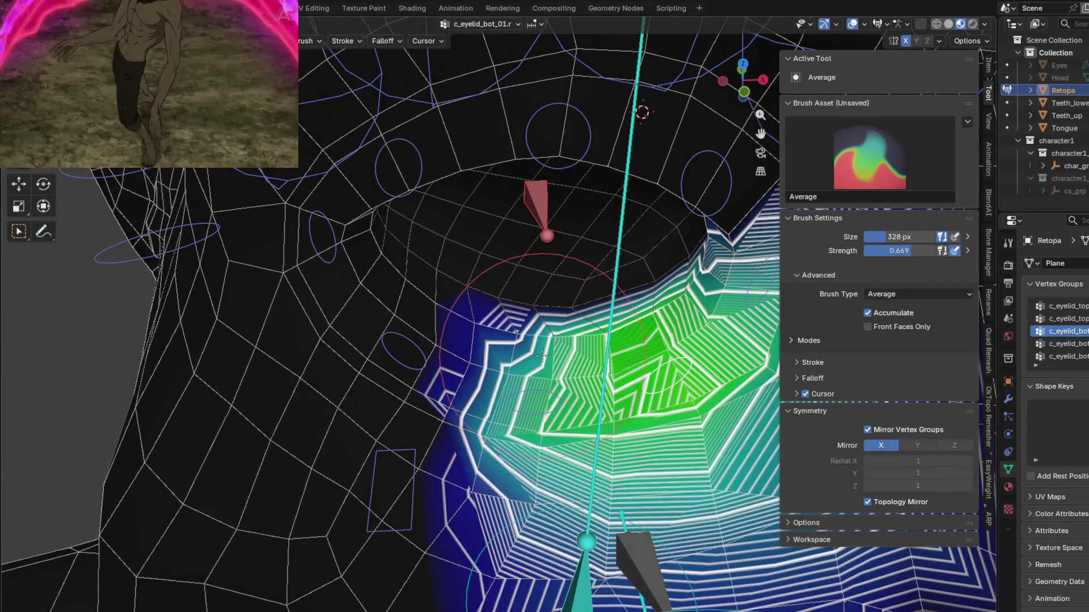
{"action": "scroll", "coordinate": [556, 337], "scroll_direction": "up", "scroll_amount": 2}
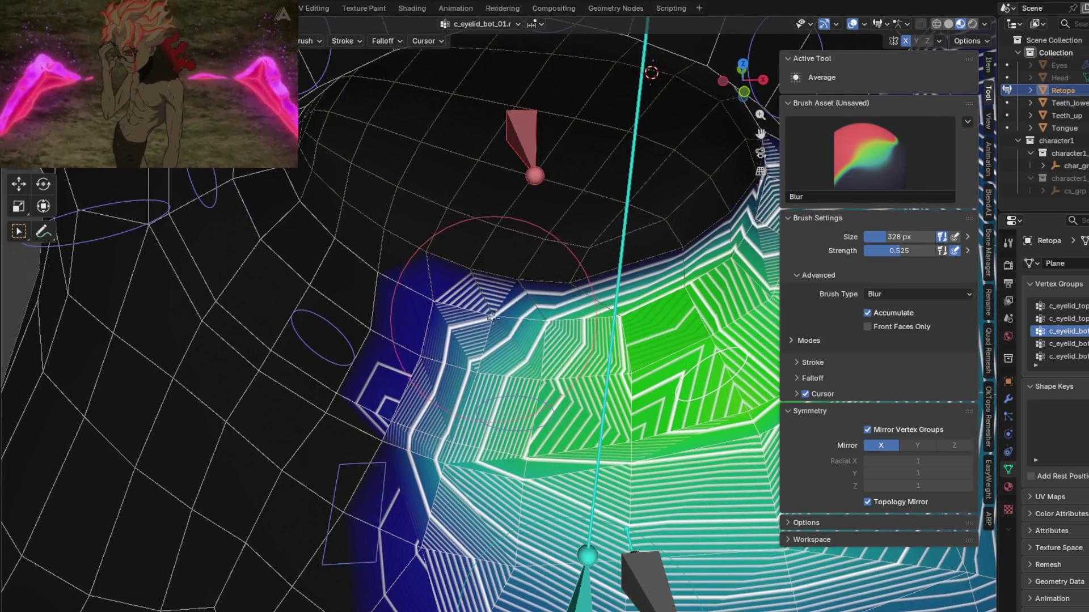
{"action": "middle_click_drag", "start_coordinate": [582, 342], "coordinate": [652, 282]}
{"action": "left_click_drag", "start_coordinate": [652, 282], "coordinate": [561, 280], "text": "shift"}
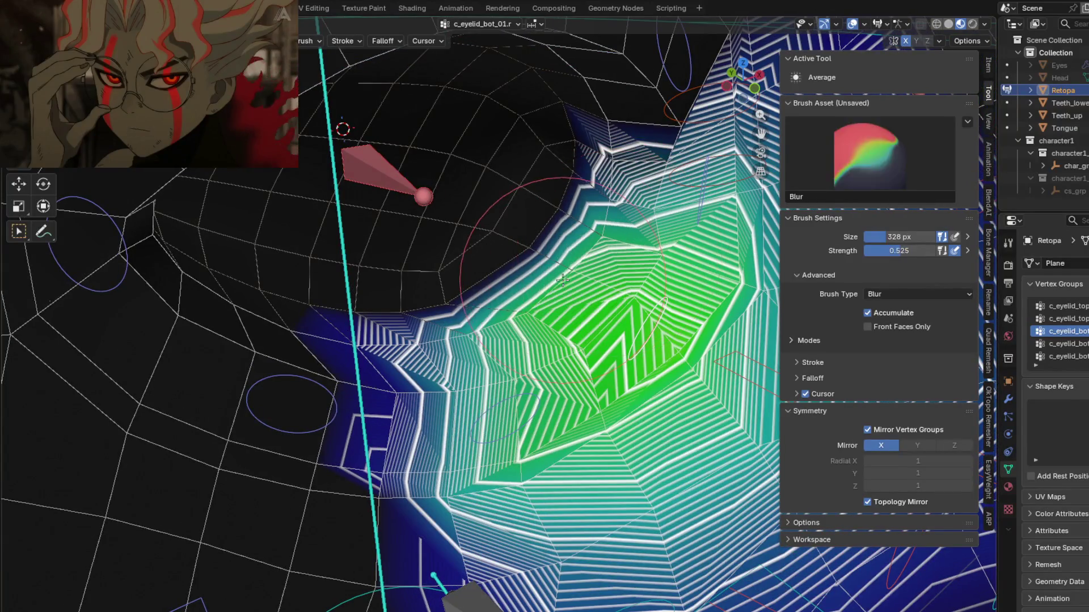
{"action": "middle_click_drag", "start_coordinate": [546, 343], "coordinate": [484, 352]}
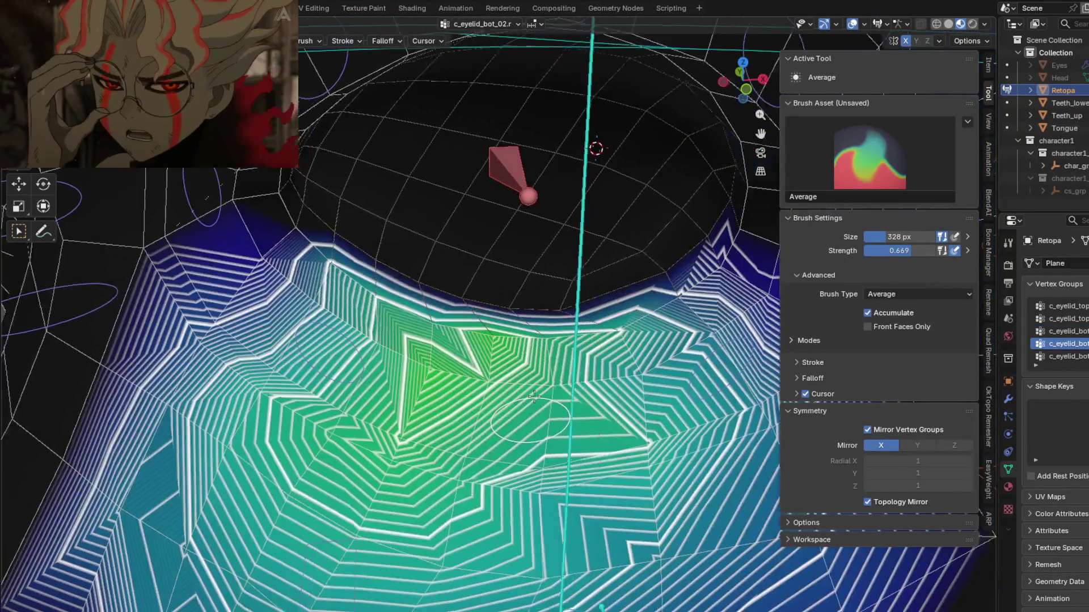
{"action": "middle_click_drag", "start_coordinate": [509, 407], "coordinate": [562, 331]}
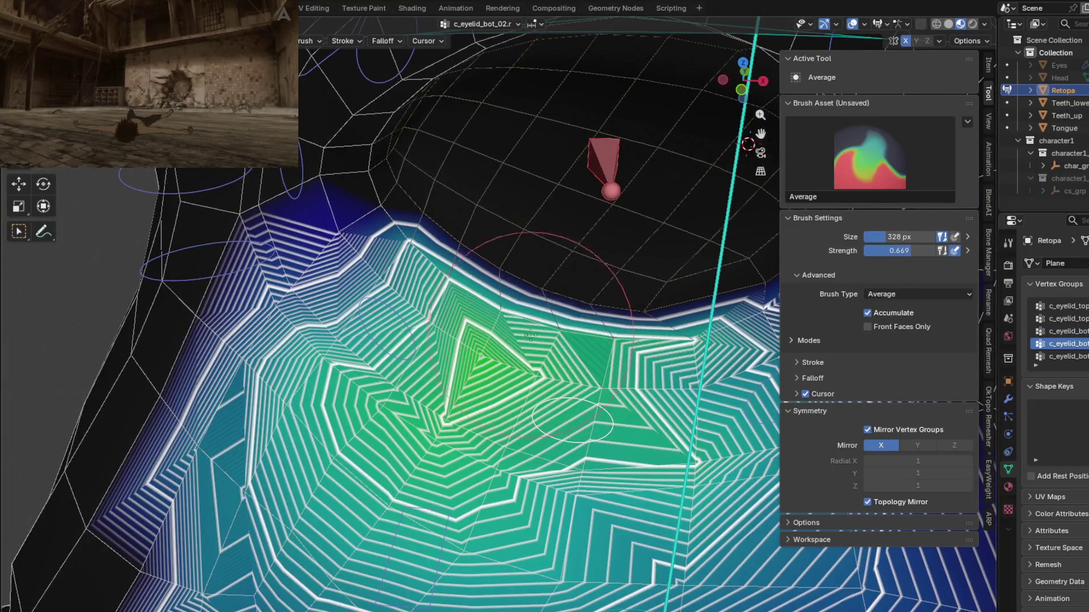
Blur the c_eyelid_bot_03 weights with the Blur brush and test-move the lower eyelid bone.
{"action": "key", "text": "Down"}
{"action": "key", "text": "shift+b"}
{"action": "left_click_drag", "start_coordinate": [461, 307], "coordinate": [563, 339]}
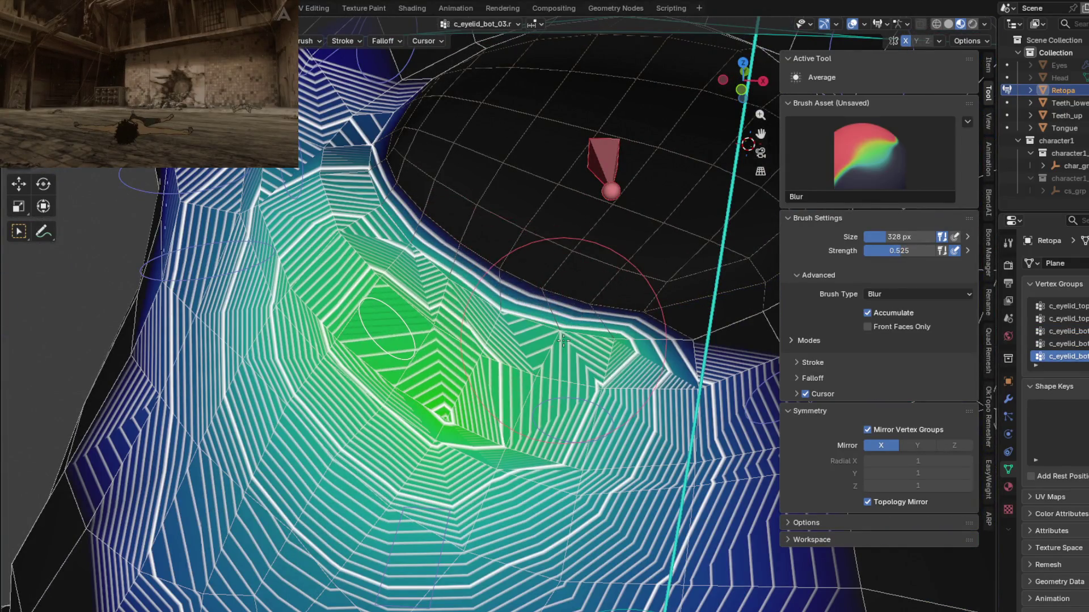
{"action": "key", "text": "g"}
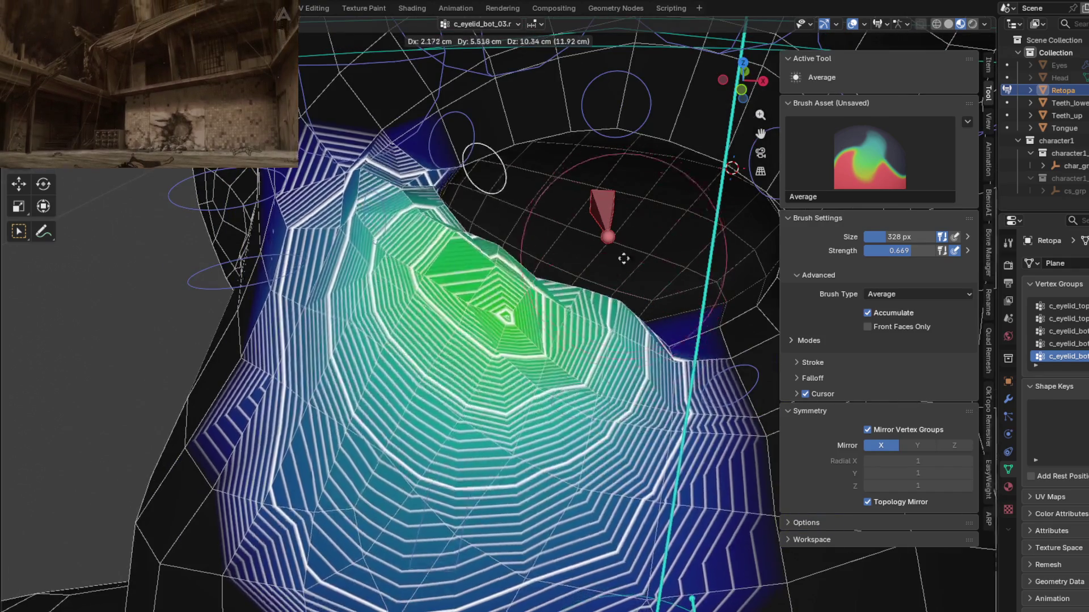
{"action": "key", "text": "Up"}
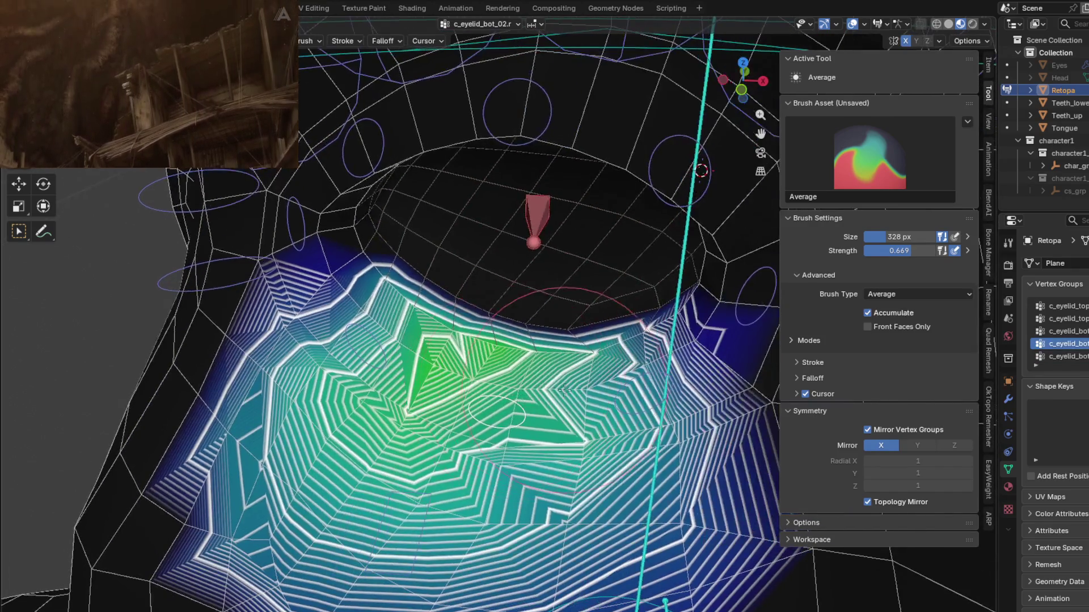
{"action": "left_click", "coordinate": [476, 358]}
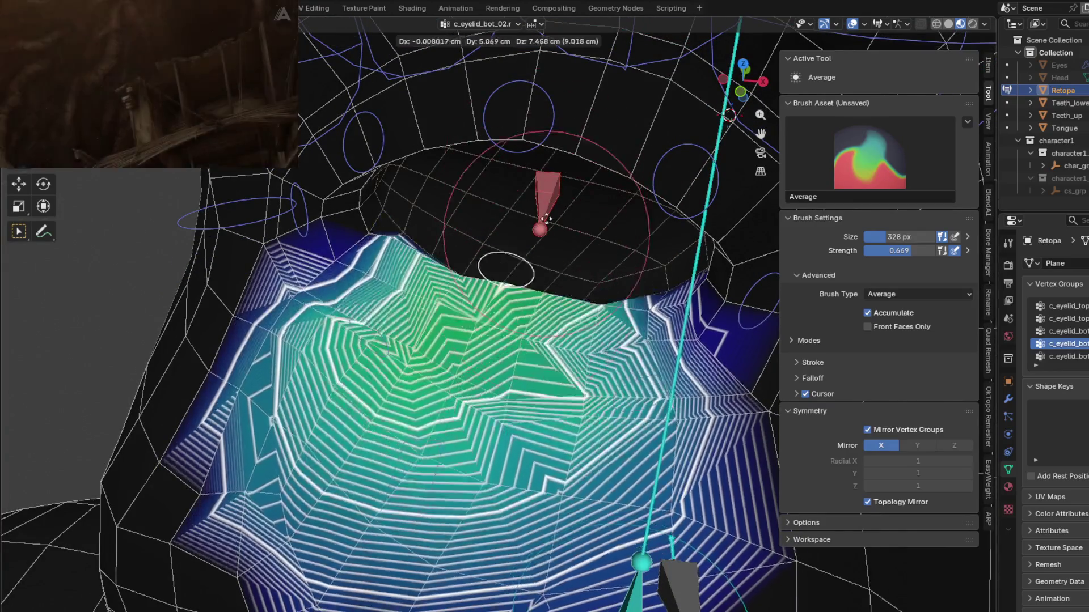
Step through the bot_01, bot_03, corner_01 and top_01 groups, inspecting each from new angles.
{"action": "key", "text": "Up"}
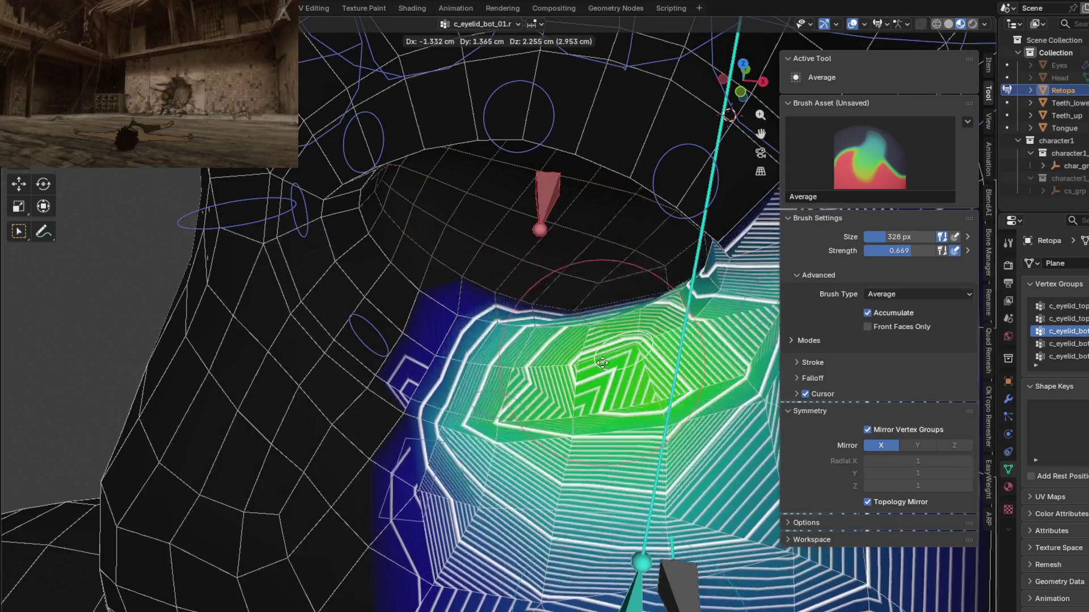
{"action": "middle_click_drag", "start_coordinate": [626, 391], "coordinate": [464, 429]}
{"action": "key", "text": "Down"}
{"action": "key", "text": "Down"}
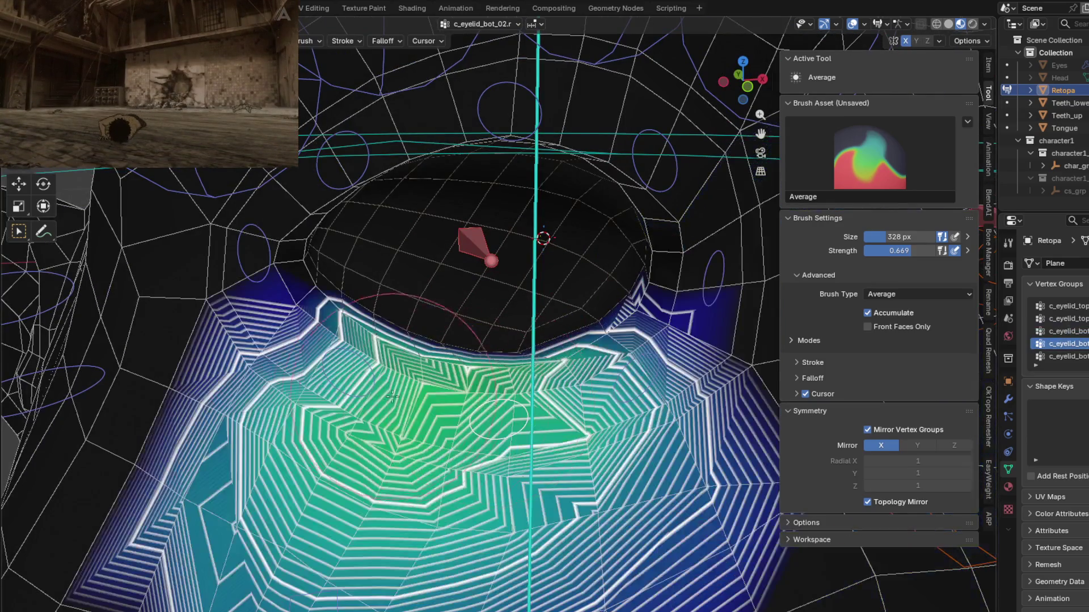
{"action": "middle_click_drag", "start_coordinate": [385, 363], "coordinate": [413, 379]}
{"action": "key", "text": "Up"}
{"action": "key", "text": "Up"}
{"action": "key", "text": "Up"}
{"action": "mouse_move", "coordinate": [454, 265]}
{"action": "middle_mouse_down"}
{"action": "mouse_move", "coordinate": [650, 262]}
{"action": "mouse_move", "coordinate": [550, 225]}
{"action": "mouse_move", "coordinate": [428, 227]}
{"action": "middle_mouse_up"}
{"action": "key", "text": "Down"}
{"action": "key", "text": "Down"}
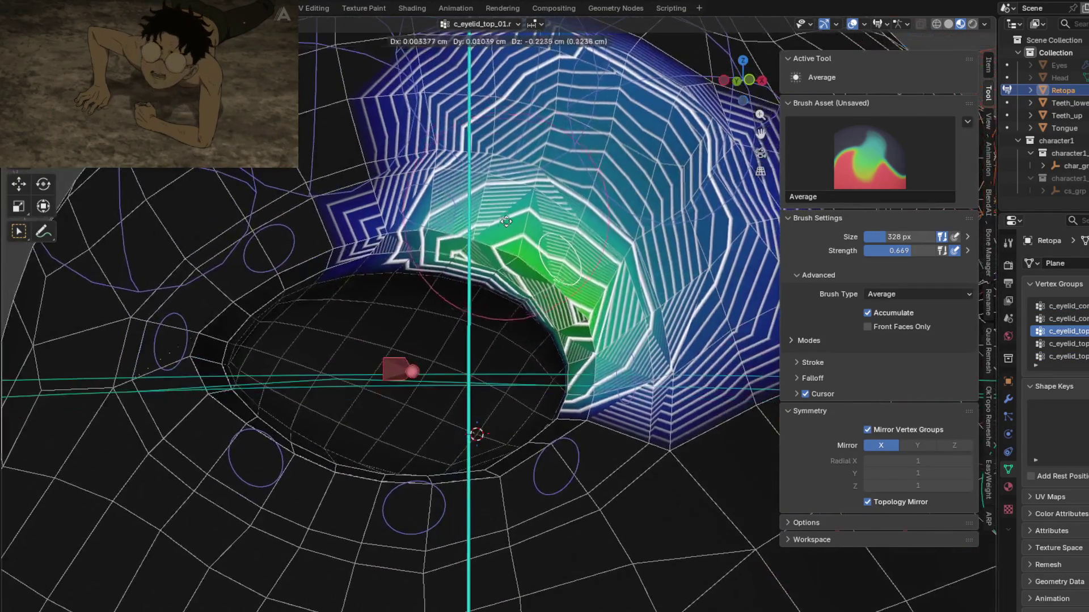
Show the c_eyelid_top_02 weights and test-move the upper eyelid bone three times.
{"action": "key", "text": "Down"}
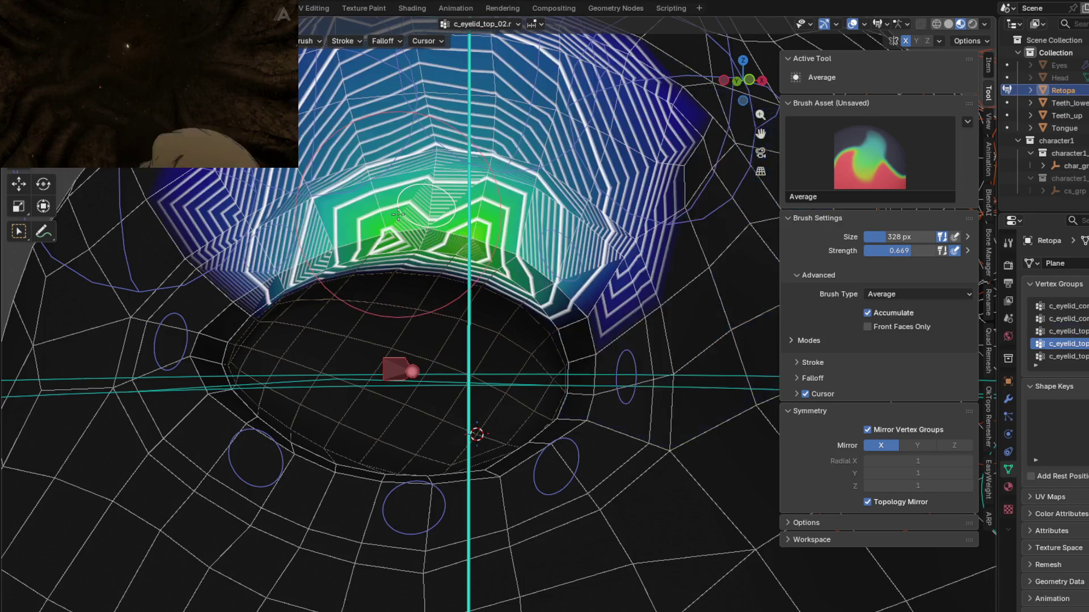
{"action": "key", "text": "g"}
{"action": "left_click", "coordinate": [390, 270]}
{"action": "middle_click_drag", "start_coordinate": [389, 271], "coordinate": [411, 273]}
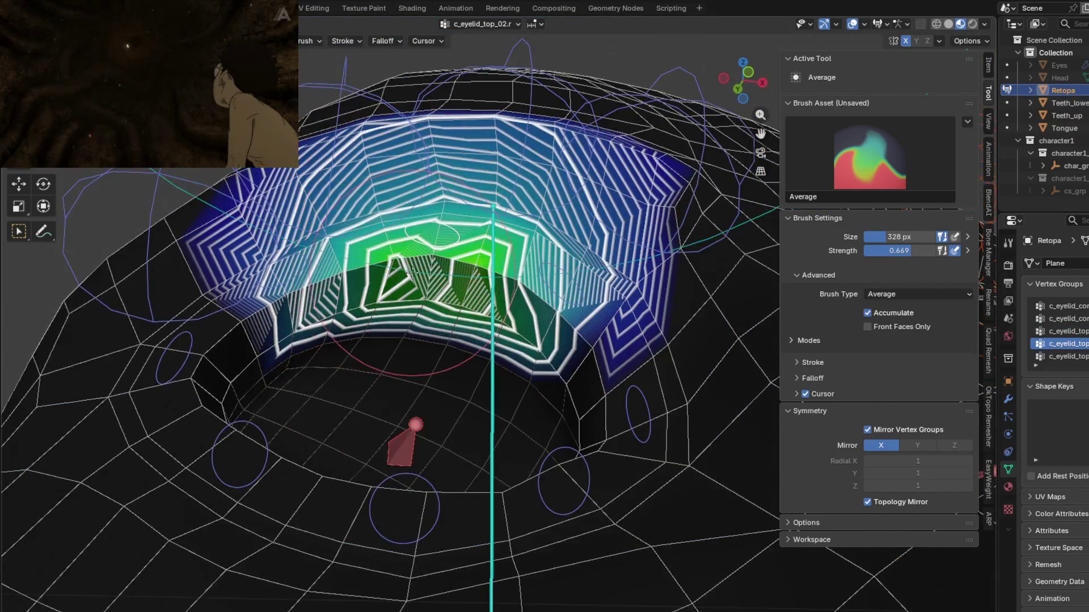
{"action": "key", "text": "g"}
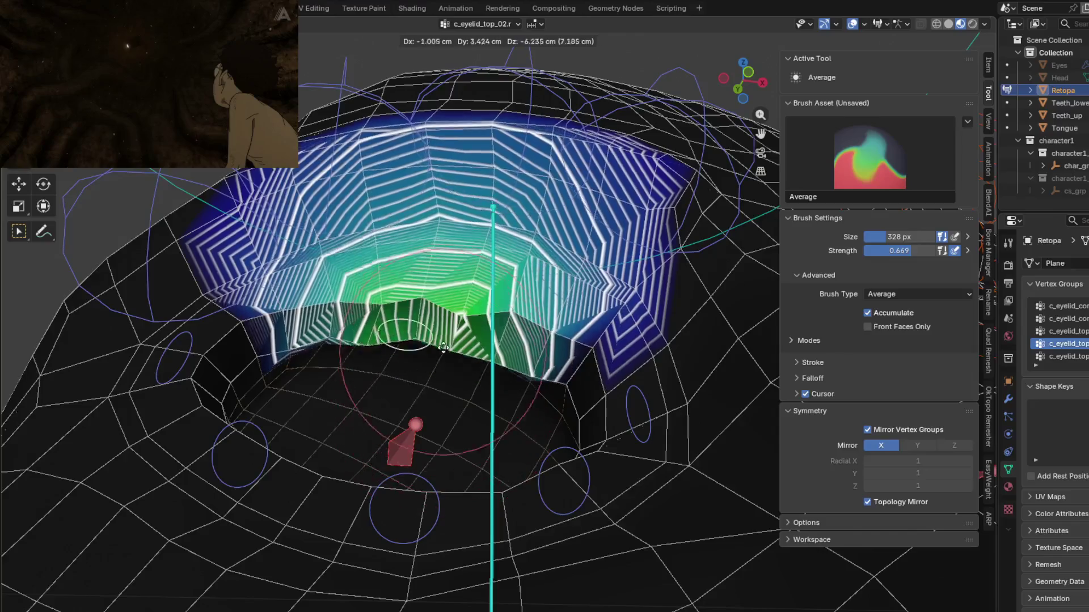
{"action": "left_click", "coordinate": [469, 307]}
{"action": "key", "text": "g"}
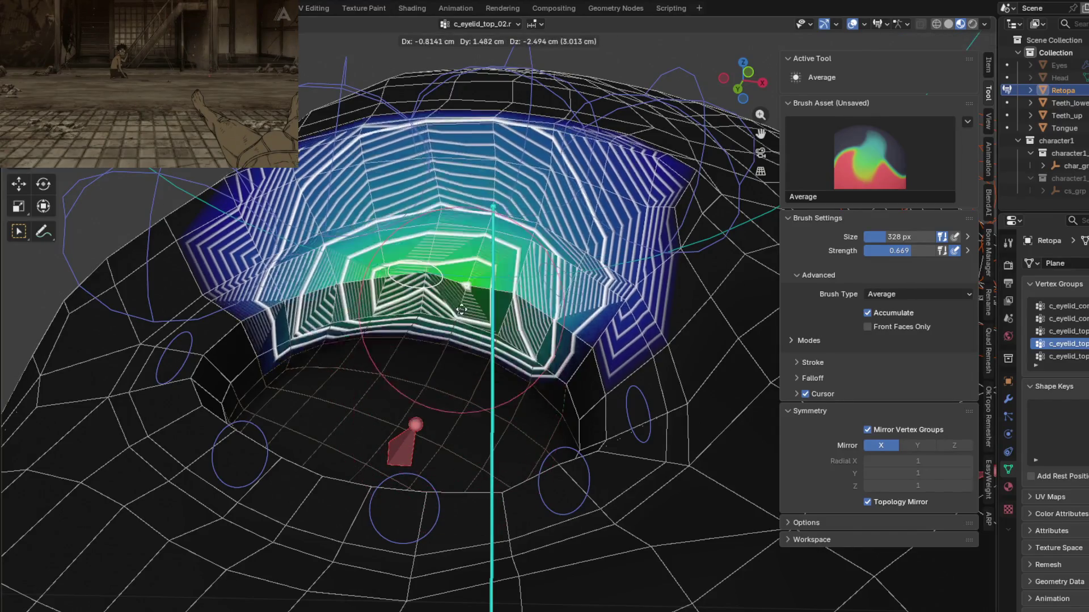
{"action": "left_click", "coordinate": [432, 296]}
Show the c_eyelid_top_03 weights, pull the eyelid down twice, then undo the trial moves.
{"action": "key", "text": "Down"}
{"action": "middle_click_drag", "start_coordinate": [297, 261], "coordinate": [389, 355]}
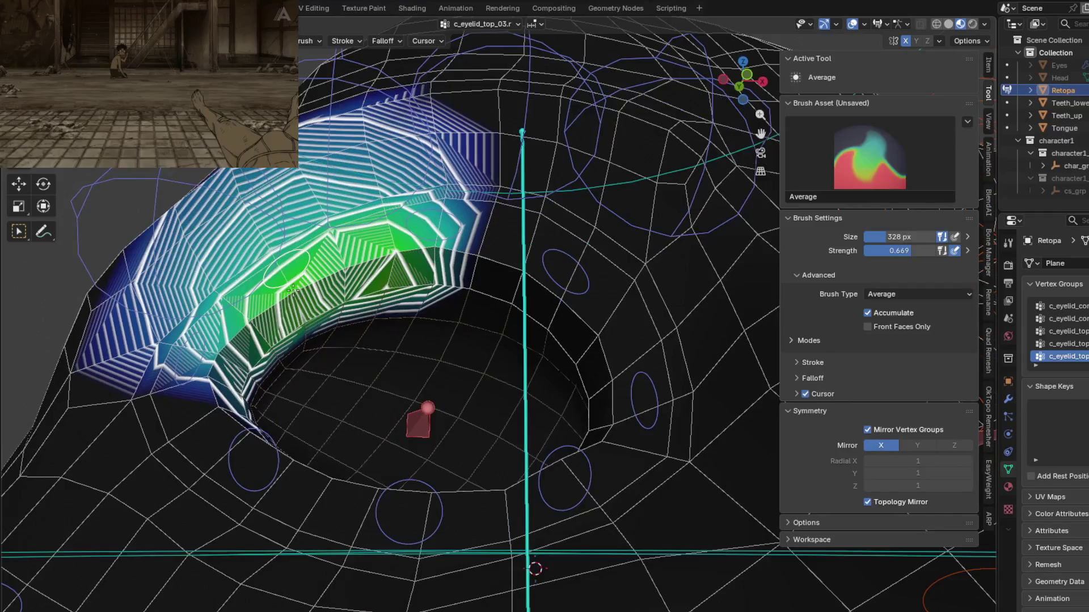
{"action": "key", "text": "g"}
{"action": "left_click", "coordinate": [397, 287]}
{"action": "key", "text": "g"}
{"action": "left_click", "coordinate": [397, 341]}
{"action": "scroll", "coordinate": [368, 292], "scroll_direction": "up", "scroll_amount": 2}
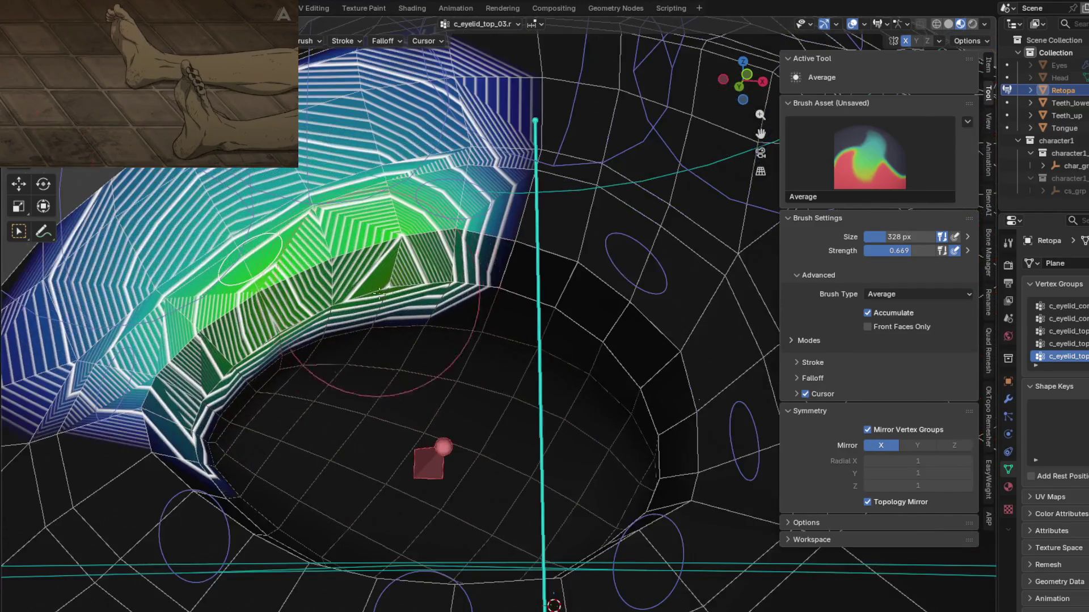
{"action": "key", "text": "ctrl+z"}
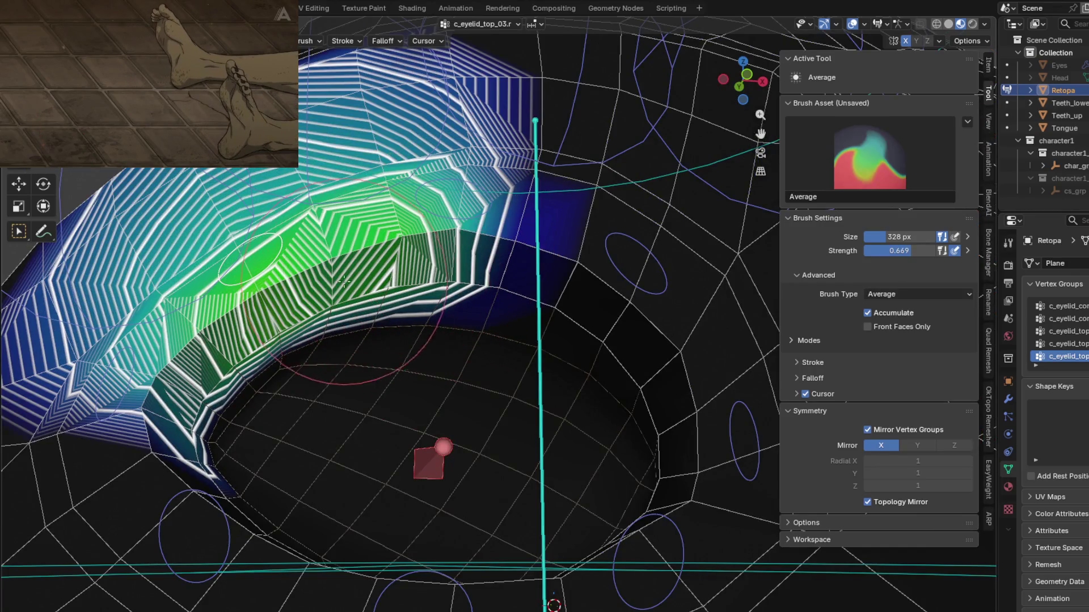
{"action": "key", "text": "ctrl+z"}
{"action": "key", "text": "ctrl+z"}
{"action": "key", "text": "ctrl+z"}
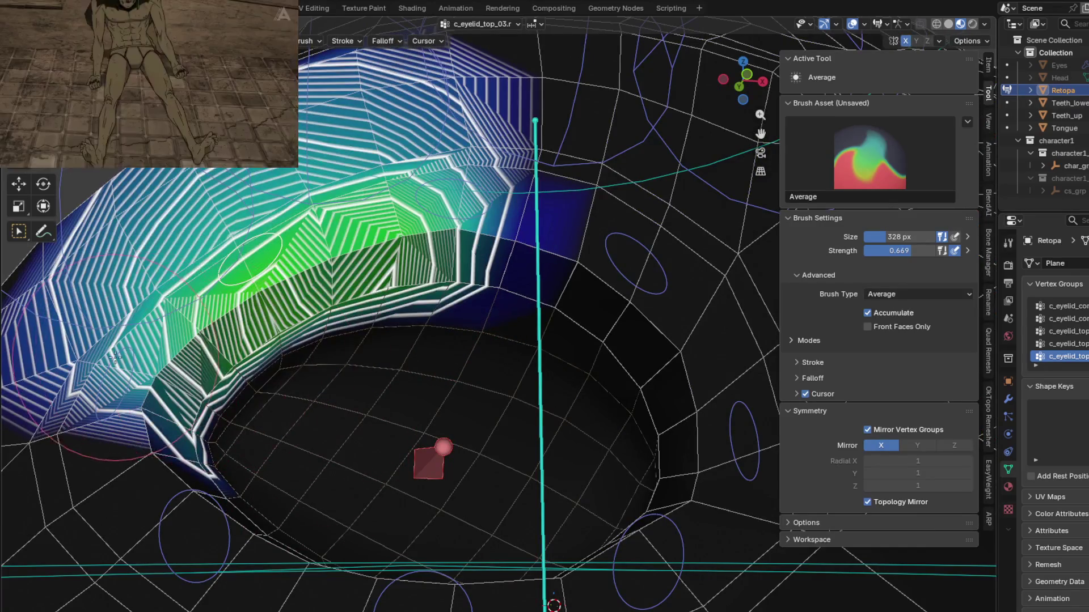
{"action": "scroll", "coordinate": [147, 379], "scroll_direction": "down", "scroll_amount": 3}
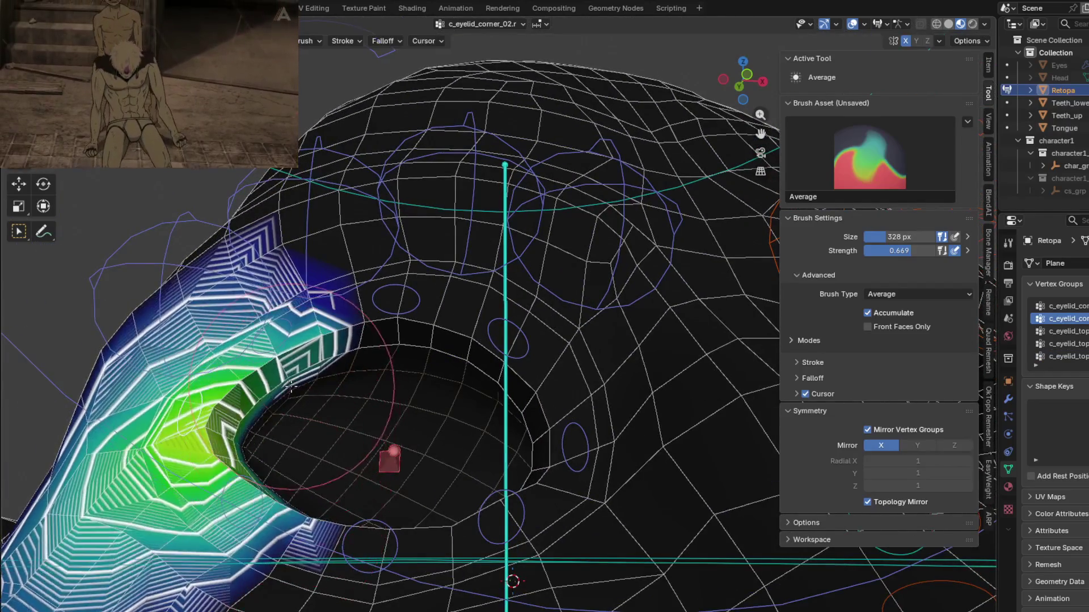
Show the c_eyelid_bot_03 weights and grab-test the lower eyelid, cancelling the second pull.
{"action": "scroll", "coordinate": [314, 356], "scroll_direction": "up", "scroll_amount": 3}
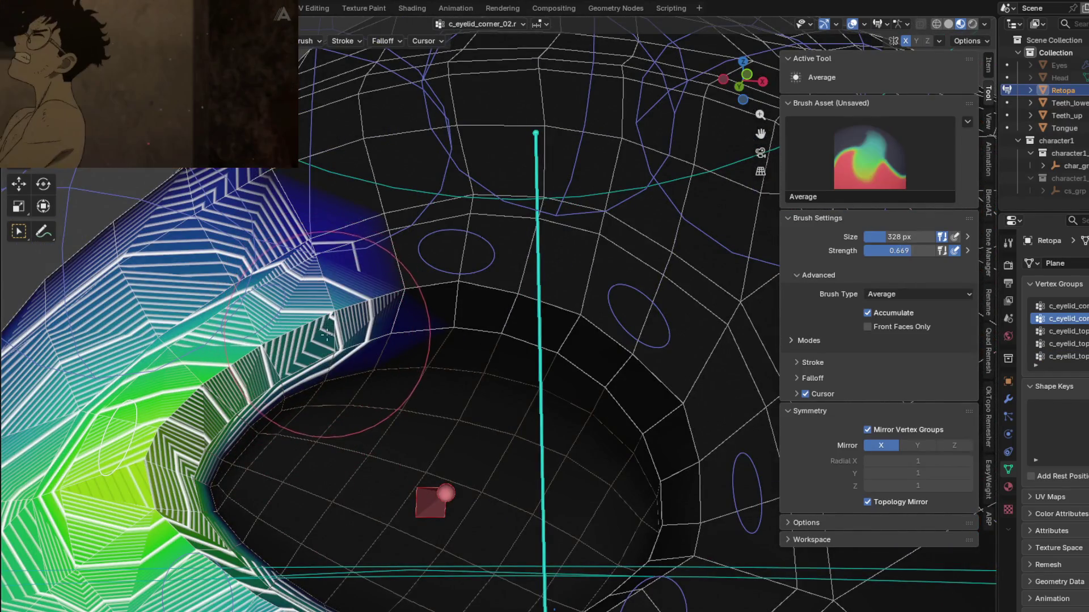
{"action": "scroll", "coordinate": [304, 361], "scroll_direction": "up", "scroll_amount": 1}
{"action": "middle_click_drag", "start_coordinate": [304, 362], "coordinate": [401, 502]}
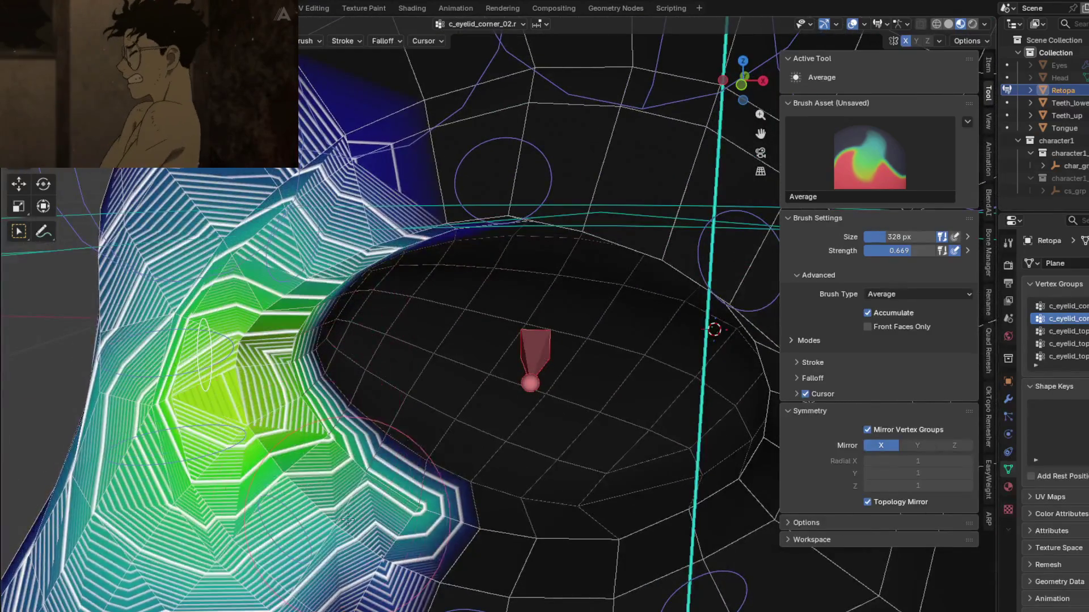
{"action": "mouse_move", "coordinate": [401, 501]}
{"action": "middle_mouse_down"}
{"action": "mouse_move", "coordinate": [388, 458]}
{"action": "mouse_move", "coordinate": [328, 489]}
{"action": "mouse_move", "coordinate": [333, 433]}
{"action": "middle_mouse_up"}
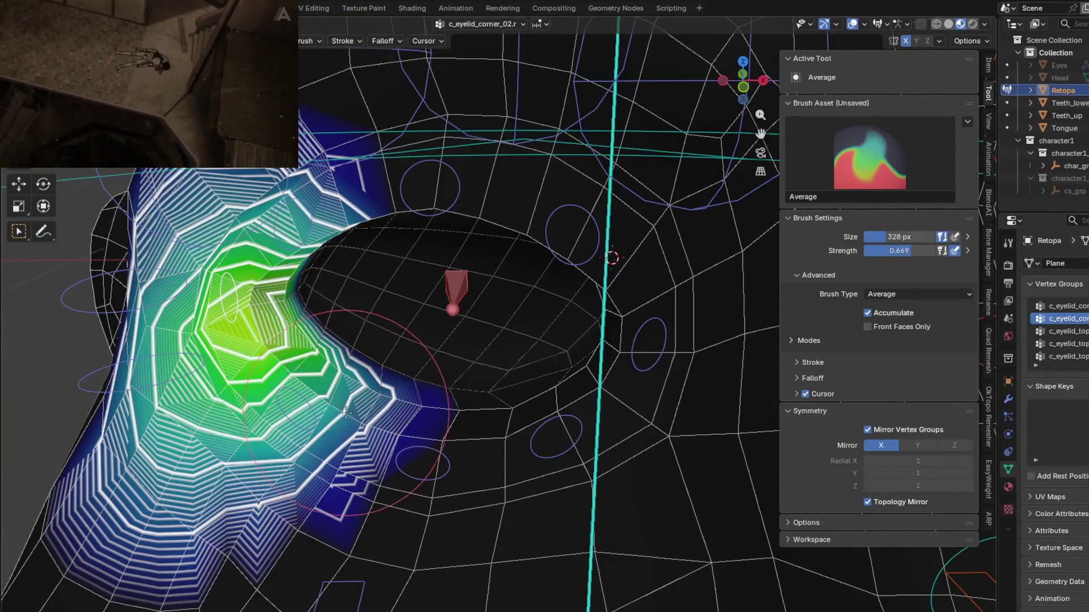
{"action": "left_click", "coordinate": [293, 401], "text": "ctrl"}
{"action": "middle_click_drag", "start_coordinate": [292, 402], "coordinate": [384, 414]}
{"action": "key", "text": "g"}
{"action": "left_click", "coordinate": [429, 299]}
{"action": "middle_click_drag", "start_coordinate": [430, 300], "coordinate": [442, 536]}
{"action": "key", "text": "g"}
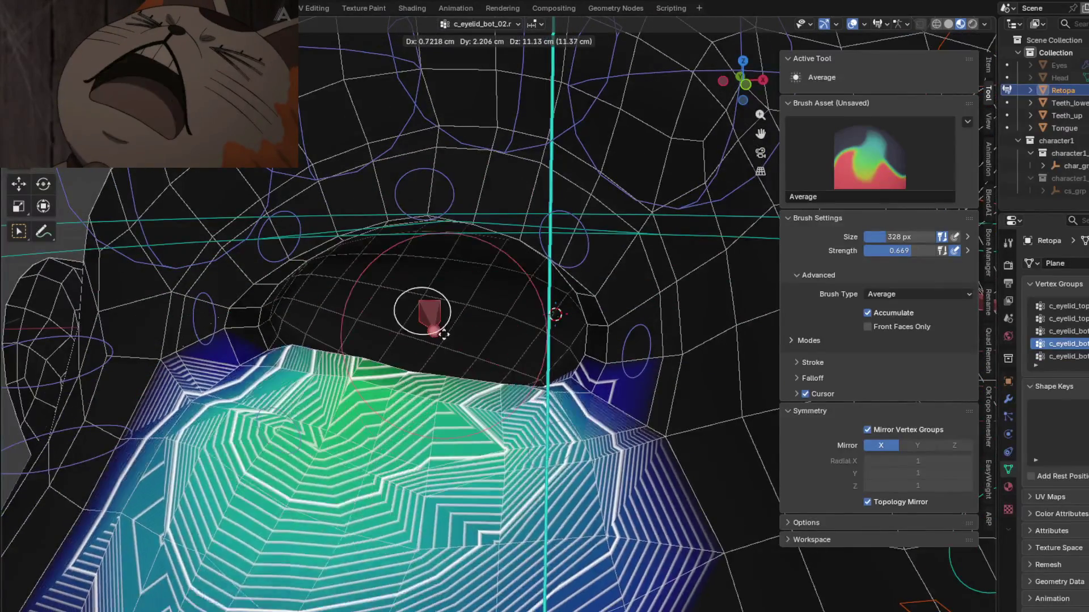
{"action": "right_click", "coordinate": [444, 355]}
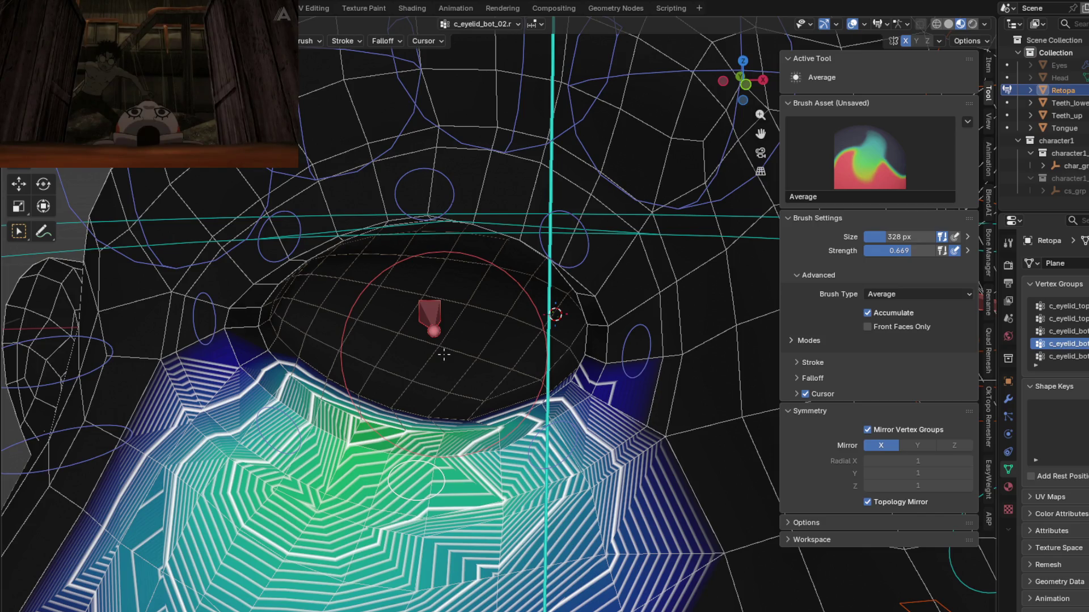
Orbit and zoom around the eye socket to inspect eyelid weights, ending on c_eyelid_bot_03.
{"action": "mouse_move", "coordinate": [466, 352]}
{"action": "middle_mouse_down"}
{"action": "mouse_move", "coordinate": [510, 397]}
{"action": "mouse_move", "coordinate": [520, 444]}
{"action": "mouse_move", "coordinate": [535, 357]}
{"action": "mouse_move", "coordinate": [547, 436]}
{"action": "middle_mouse_up"}
{"action": "scroll", "coordinate": [549, 440], "scroll_direction": "up", "scroll_amount": 3}
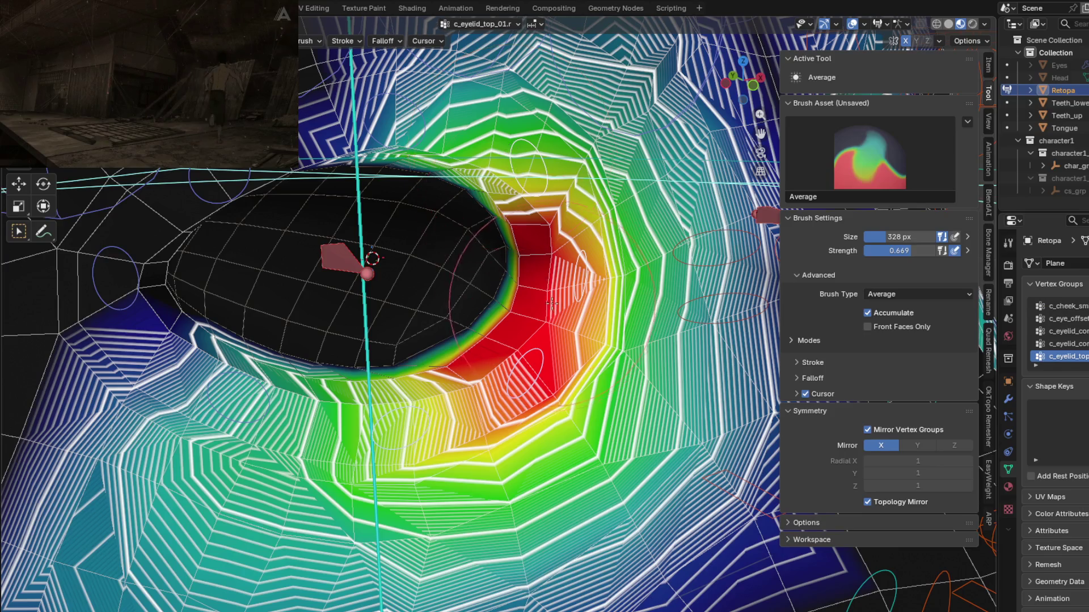
{"action": "middle_click_drag", "start_coordinate": [552, 305], "coordinate": [470, 169]}
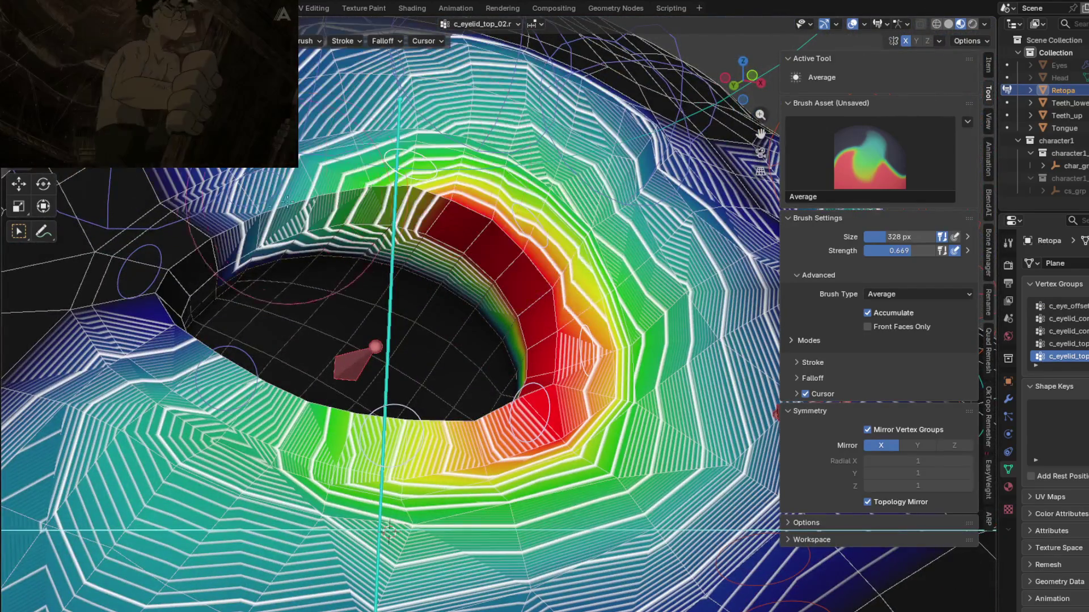
{"action": "scroll", "coordinate": [389, 531], "scroll_direction": "up", "scroll_amount": 3}
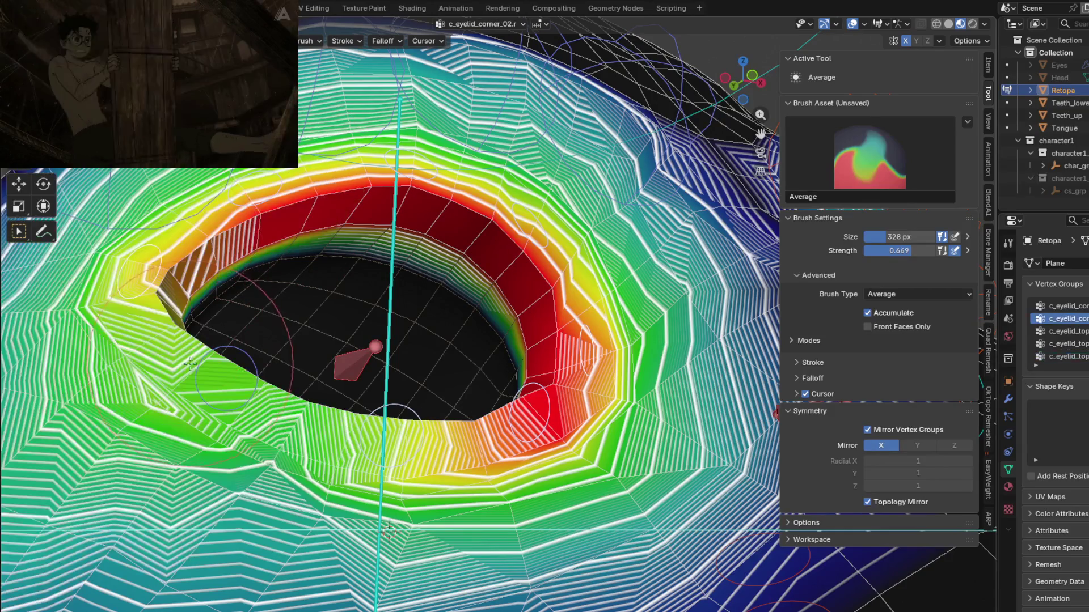
{"action": "mouse_move", "coordinate": [352, 504]}
{"action": "middle_mouse_down"}
{"action": "mouse_move", "coordinate": [250, 429]}
{"action": "mouse_move", "coordinate": [577, 322]}
{"action": "middle_mouse_up"}
{"action": "mouse_move", "coordinate": [305, 423]}
{"action": "middle_mouse_down"}
{"action": "mouse_move", "coordinate": [444, 453]}
{"action": "mouse_move", "coordinate": [457, 311]}
{"action": "middle_mouse_up"}
{"action": "mouse_move", "coordinate": [470, 361]}
{"action": "middle_mouse_down"}
{"action": "mouse_move", "coordinate": [486, 342]}
{"action": "mouse_move", "coordinate": [544, 399]}
{"action": "mouse_move", "coordinate": [458, 381]}
{"action": "middle_mouse_up"}
{"action": "key", "text": "Down"}
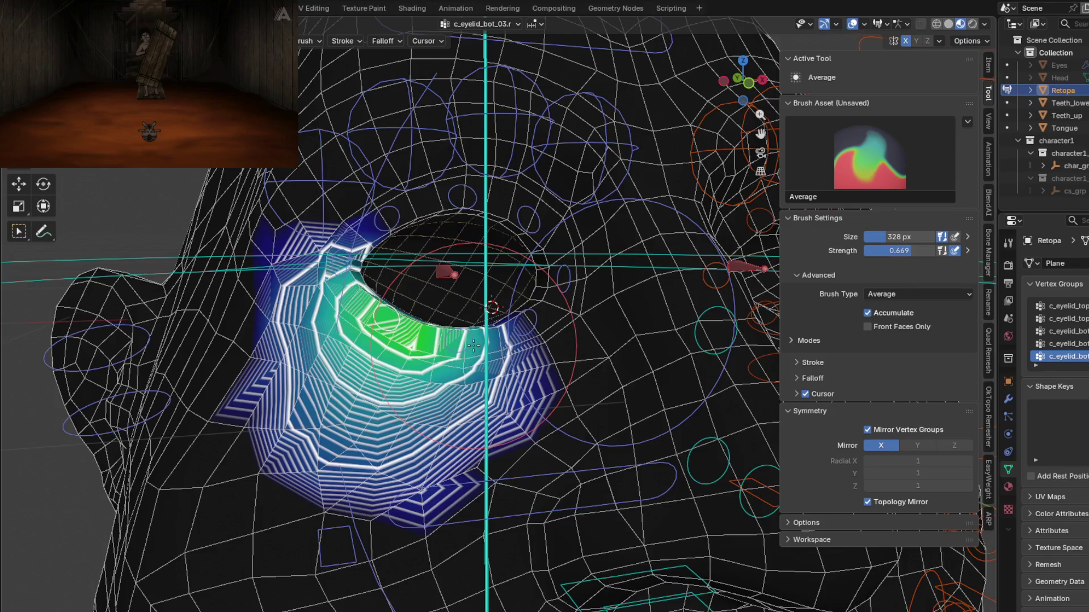
Compare the c_eyebrow_03, c_eyebrow_01 and c_eyebrow_01_end weights, ending back on c_eyebrow_03.
{"action": "scroll", "coordinate": [473, 345], "scroll_direction": "down", "scroll_amount": 3}
{"action": "mouse_move", "coordinate": [474, 345]}
{"action": "middle_mouse_down"}
{"action": "mouse_move", "coordinate": [397, 250]}
{"action": "mouse_move", "coordinate": [369, 269]}
{"action": "mouse_move", "coordinate": [352, 405]}
{"action": "mouse_move", "coordinate": [425, 420]}
{"action": "middle_mouse_up"}
{"action": "scroll", "coordinate": [376, 224], "scroll_direction": "up", "scroll_amount": 2}
{"action": "left_click", "coordinate": [376, 223], "text": "ctrl"}
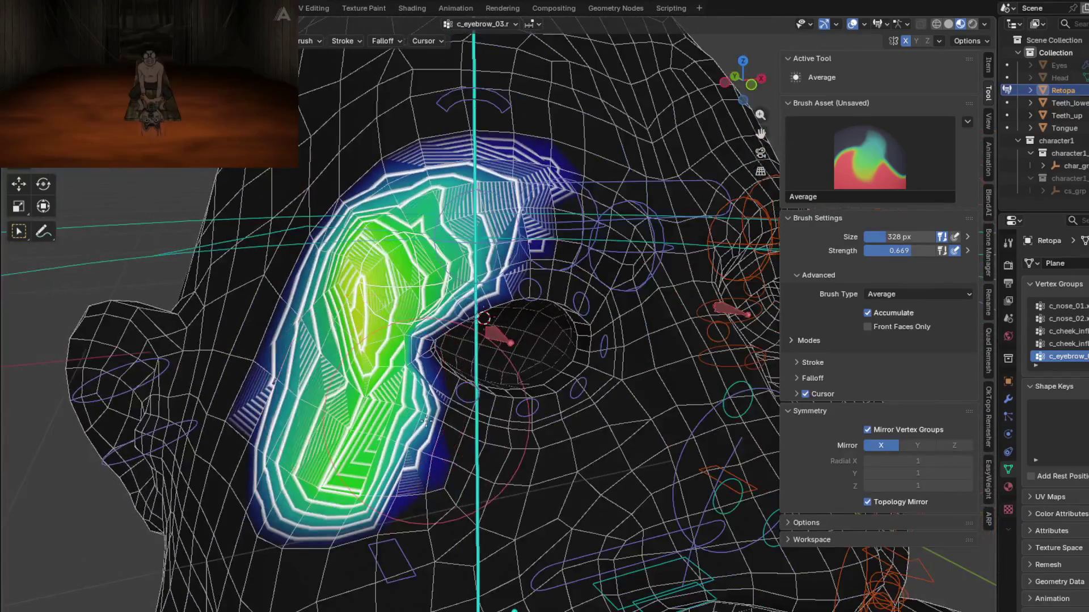
{"action": "left_click", "coordinate": [465, 215], "text": "ctrl"}
{"action": "mouse_move", "coordinate": [466, 215]}
{"action": "middle_mouse_down"}
{"action": "mouse_move", "coordinate": [427, 240]}
{"action": "mouse_move", "coordinate": [419, 297]}
{"action": "middle_mouse_up"}
{"action": "left_click", "coordinate": [427, 241], "text": "ctrl"}
{"action": "left_click", "coordinate": [554, 285], "text": "ctrl"}
{"action": "mouse_move", "coordinate": [554, 285]}
{"action": "middle_mouse_down"}
{"action": "mouse_move", "coordinate": [420, 332]}
{"action": "mouse_move", "coordinate": [435, 343]}
{"action": "mouse_move", "coordinate": [441, 387]}
{"action": "middle_mouse_up"}
{"action": "left_click", "coordinate": [431, 298], "text": "ctrl"}
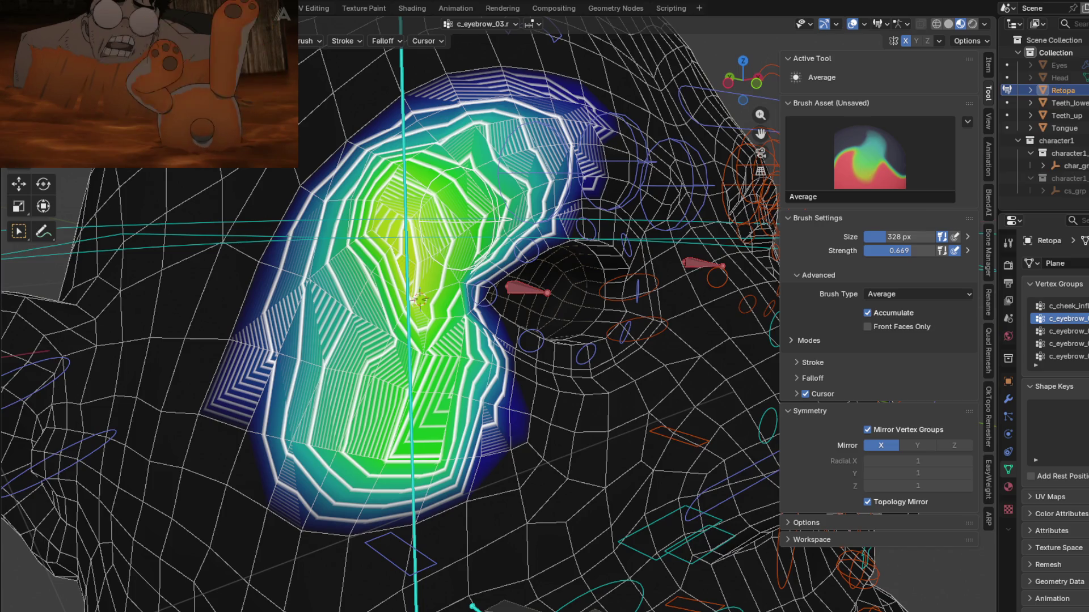
Smooth the c_eyebrow_03 weight gradient above the eye with the Average brush.
{"action": "middle_click_drag", "start_coordinate": [420, 299], "coordinate": [383, 442]}
{"action": "scroll", "coordinate": [383, 441], "scroll_direction": "up", "scroll_amount": 5}
{"action": "left_click_drag", "start_coordinate": [383, 442], "coordinate": [424, 456]}
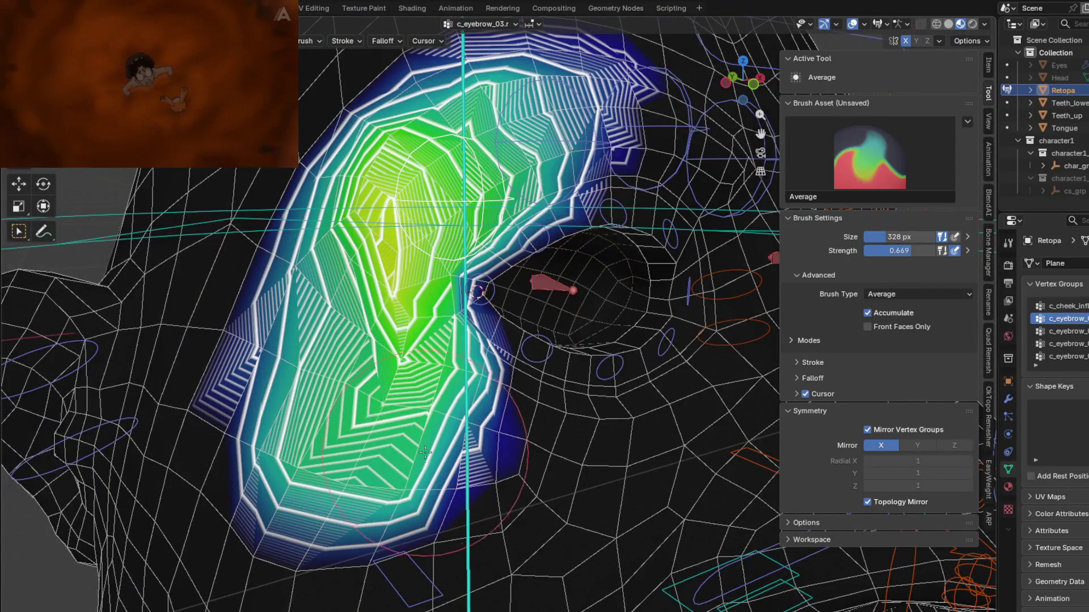
{"action": "middle_click_drag", "start_coordinate": [425, 456], "coordinate": [400, 397]}
{"action": "scroll", "coordinate": [400, 396], "scroll_direction": "down", "scroll_amount": 2}
{"action": "scroll", "coordinate": [418, 342], "scroll_direction": "down", "scroll_amount": 2}
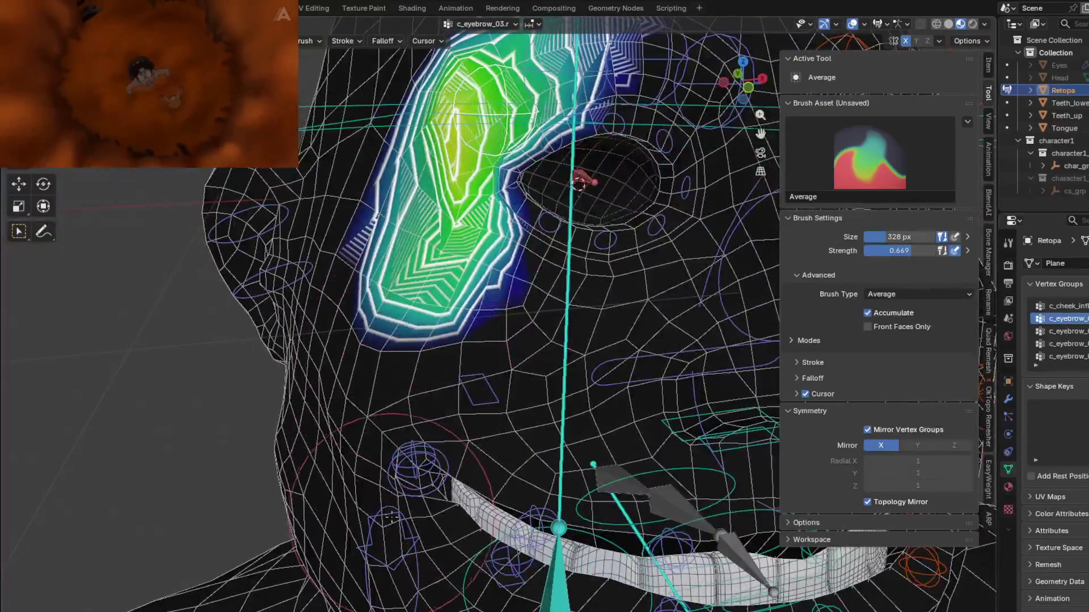
{"action": "scroll", "coordinate": [412, 396], "scroll_direction": "up", "scroll_amount": 4}
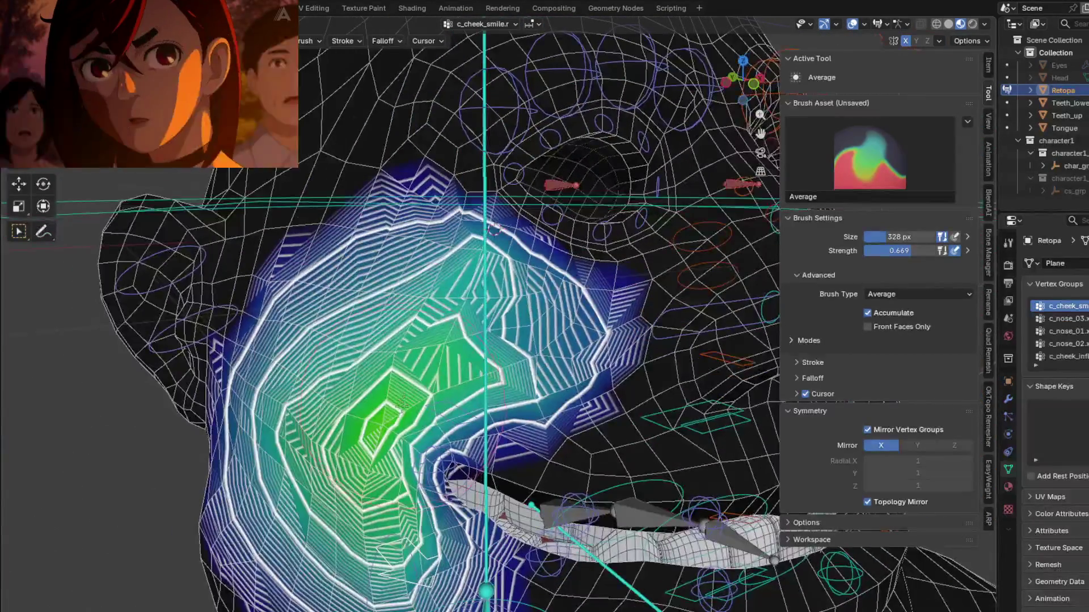
Smooth the c_cheek_smile.r weights on the cheek with an Average brush stroke.
{"action": "scroll", "coordinate": [414, 383], "scroll_direction": "down", "scroll_amount": 3}
{"action": "left_click_drag", "start_coordinate": [415, 376], "coordinate": [379, 522]}
{"action": "mouse_move", "coordinate": [471, 289]}
{"action": "middle_mouse_down"}
{"action": "mouse_move", "coordinate": [511, 331]}
{"action": "mouse_move", "coordinate": [478, 276]}
{"action": "middle_mouse_up"}
Display the neck.x weights, then the head.x vertex group weights.
{"action": "mouse_move", "coordinate": [375, 374]}
{"action": "middle_mouse_down"}
{"action": "mouse_move", "coordinate": [413, 301]}
{"action": "mouse_move", "coordinate": [417, 329]}
{"action": "middle_mouse_up"}
{"action": "left_click", "coordinate": [414, 301], "text": "ctrl"}
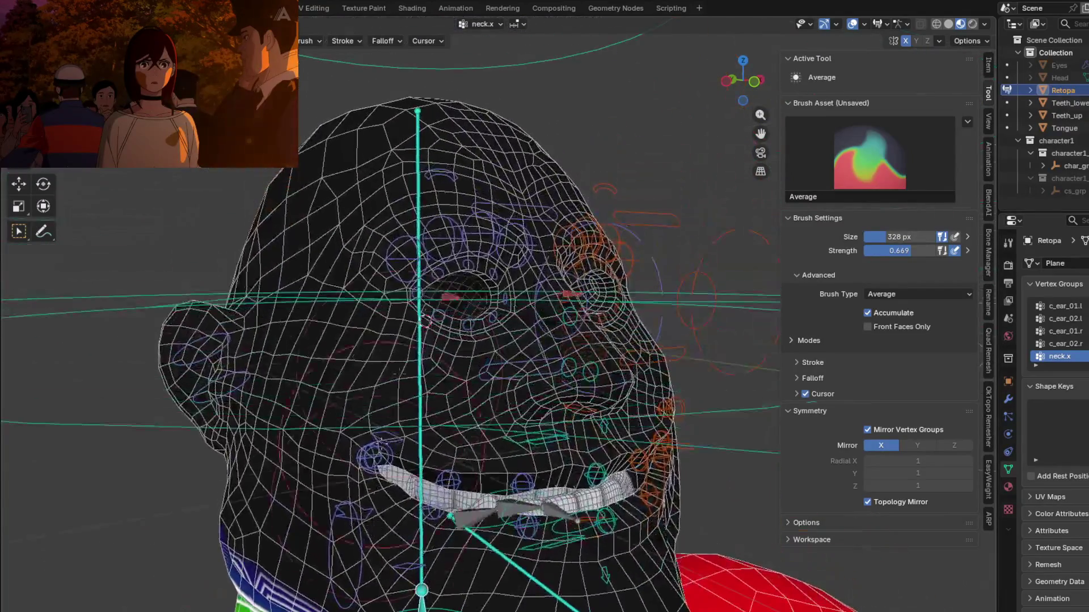
{"action": "mouse_move", "coordinate": [428, 245]}
{"action": "middle_mouse_down"}
{"action": "mouse_move", "coordinate": [369, 334]}
{"action": "mouse_move", "coordinate": [306, 339]}
{"action": "mouse_move", "coordinate": [363, 342]}
{"action": "mouse_move", "coordinate": [274, 290]}
{"action": "mouse_move", "coordinate": [486, 302]}
{"action": "mouse_move", "coordinate": [437, 340]}
{"action": "middle_mouse_up"}
{"action": "left_click", "coordinate": [368, 334], "text": "ctrl"}
Resize the weight brush to 204 px and blur the head.x weights holding Shift.
{"action": "key", "text": "f"}
{"action": "left_click", "coordinate": [432, 347]}
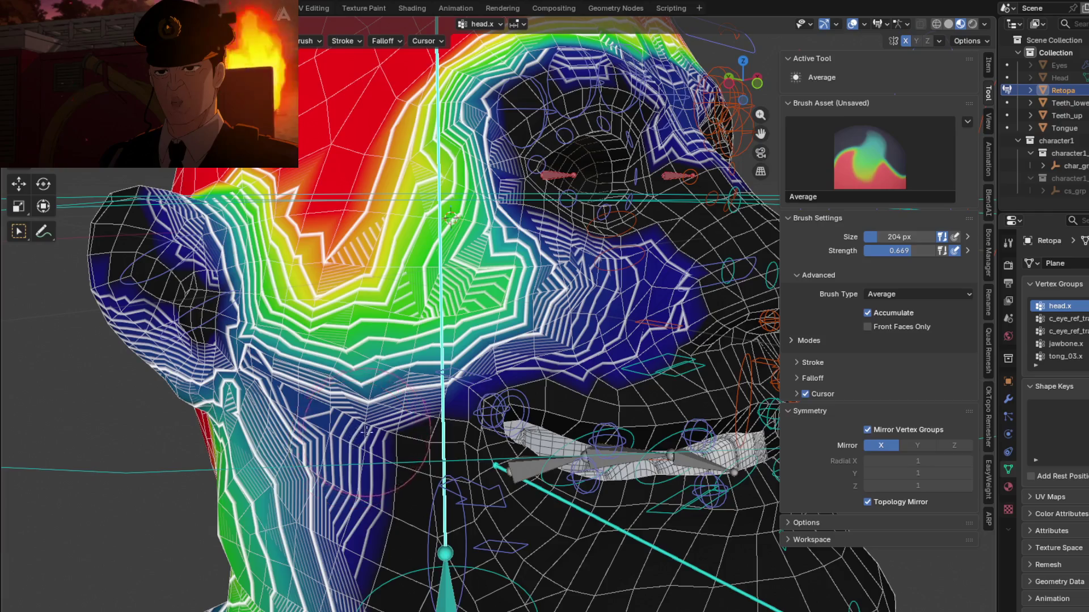
{"action": "key", "text": "shift"}
{"action": "mouse_move", "coordinate": [450, 217]}
{"action": "middle_mouse_down"}
{"action": "mouse_move", "coordinate": [376, 323]}
{"action": "mouse_move", "coordinate": [343, 334]}
{"action": "middle_mouse_up"}
{"action": "key", "text": "shift"}
{"action": "scroll", "coordinate": [343, 334], "scroll_direction": "up", "scroll_amount": 2}
{"action": "key", "text": "shift"}
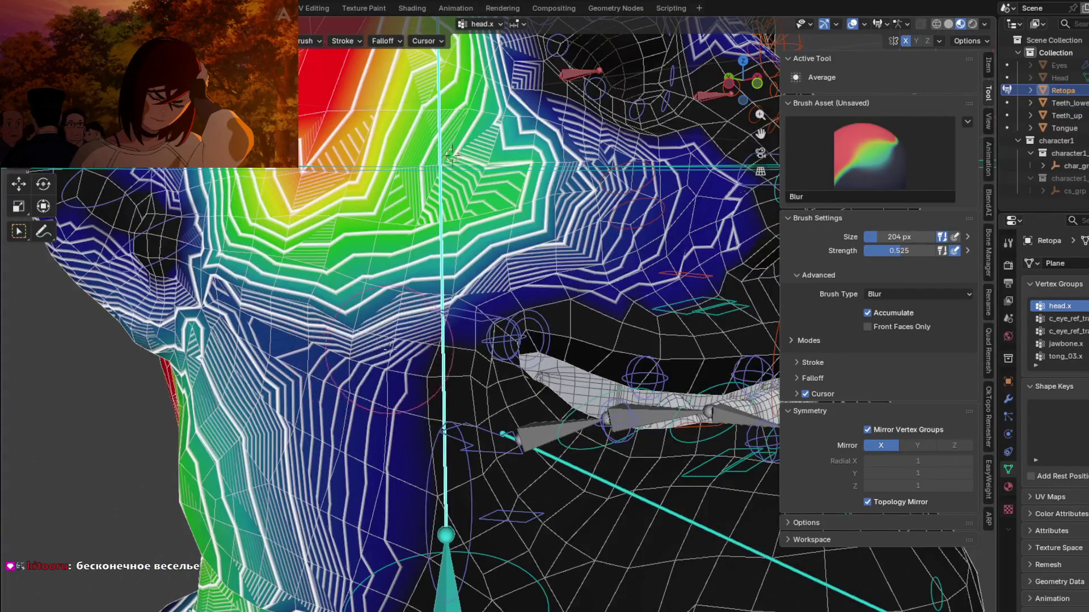
{"action": "mouse_move", "coordinate": [397, 476]}
{"action": "middle_mouse_down"}
{"action": "mouse_move", "coordinate": [416, 342]}
{"action": "mouse_move", "coordinate": [412, 356]}
{"action": "middle_mouse_up"}
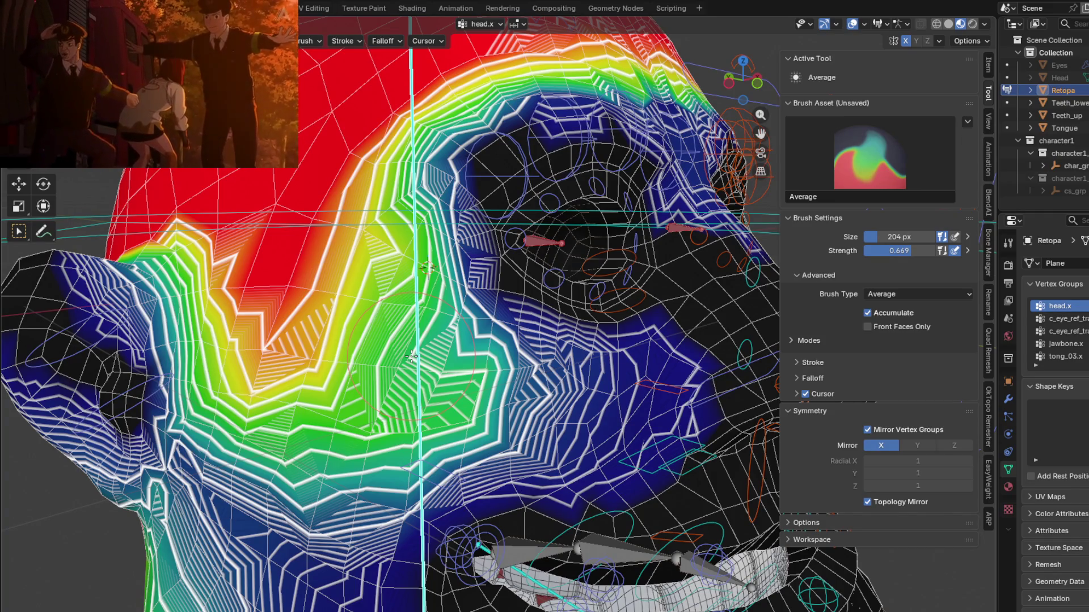
Blur the head.x weights across the cheek, working from several viewing angles.
{"action": "mouse_move", "coordinate": [360, 332]}
{"action": "middle_mouse_down"}
{"action": "mouse_move", "coordinate": [422, 363]}
{"action": "mouse_move", "coordinate": [374, 298]}
{"action": "middle_mouse_up"}
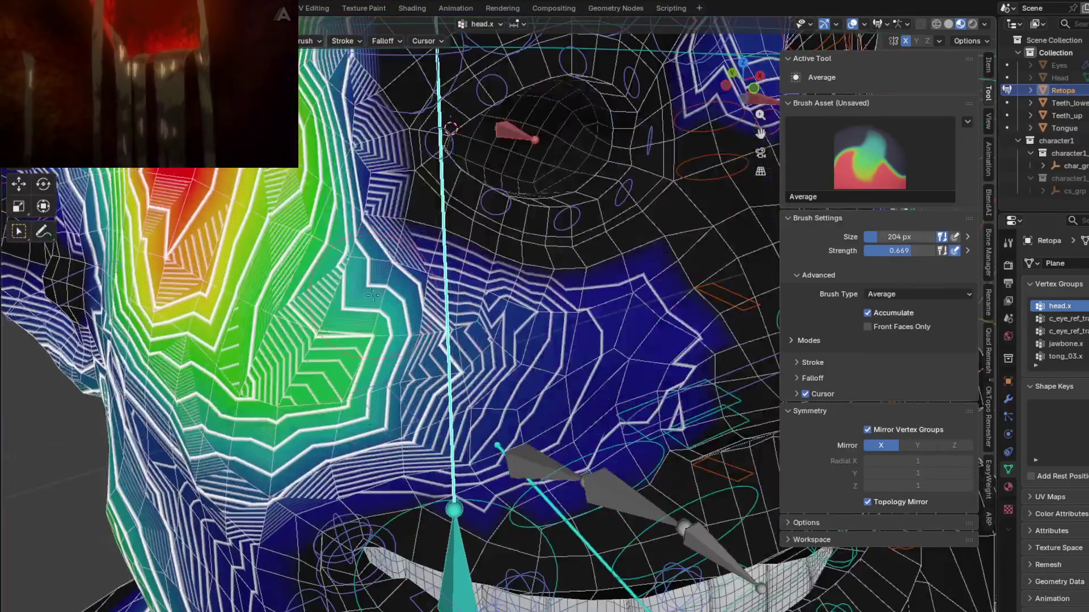
{"action": "mouse_move", "coordinate": [370, 269]}
{"action": "left_mouse_down", "text": "shift"}
{"action": "mouse_move", "coordinate": [544, 303]}
{"action": "mouse_move", "coordinate": [640, 282]}
{"action": "left_mouse_up", "text": "shift"}
{"action": "middle_click_drag", "start_coordinate": [641, 282], "coordinate": [341, 357]}
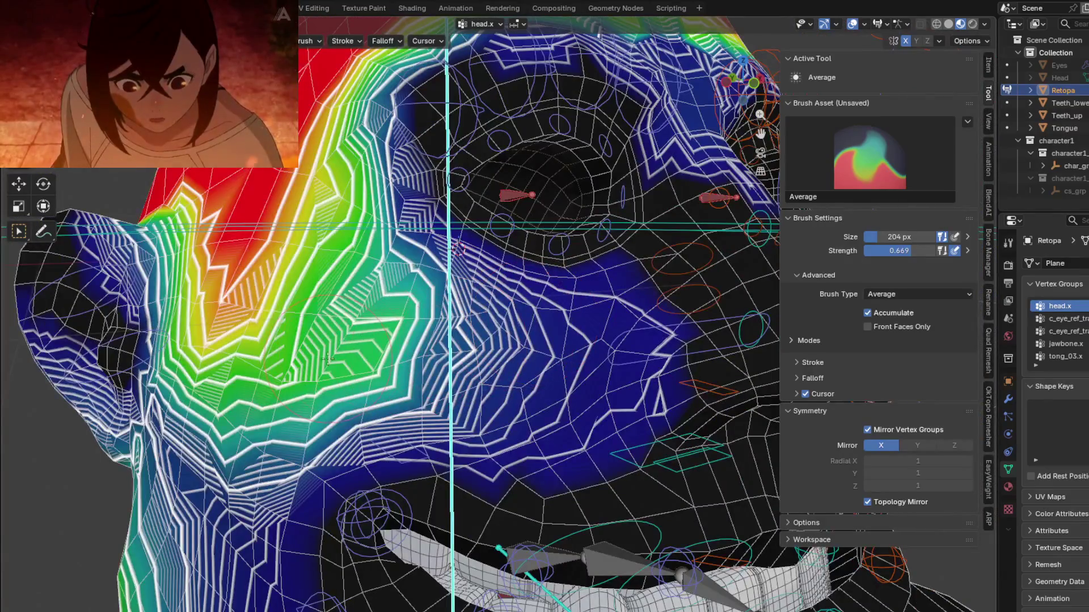
{"action": "left_click_drag", "start_coordinate": [331, 359], "coordinate": [453, 371], "text": "shift"}
{"action": "mouse_move", "coordinate": [408, 357]}
{"action": "middle_mouse_down"}
{"action": "mouse_move", "coordinate": [353, 333]}
{"action": "mouse_move", "coordinate": [469, 300]}
{"action": "middle_mouse_up"}
{"action": "left_click_drag", "start_coordinate": [470, 300], "coordinate": [454, 300], "text": "shift"}
{"action": "middle_click_drag", "start_coordinate": [455, 301], "coordinate": [437, 357]}
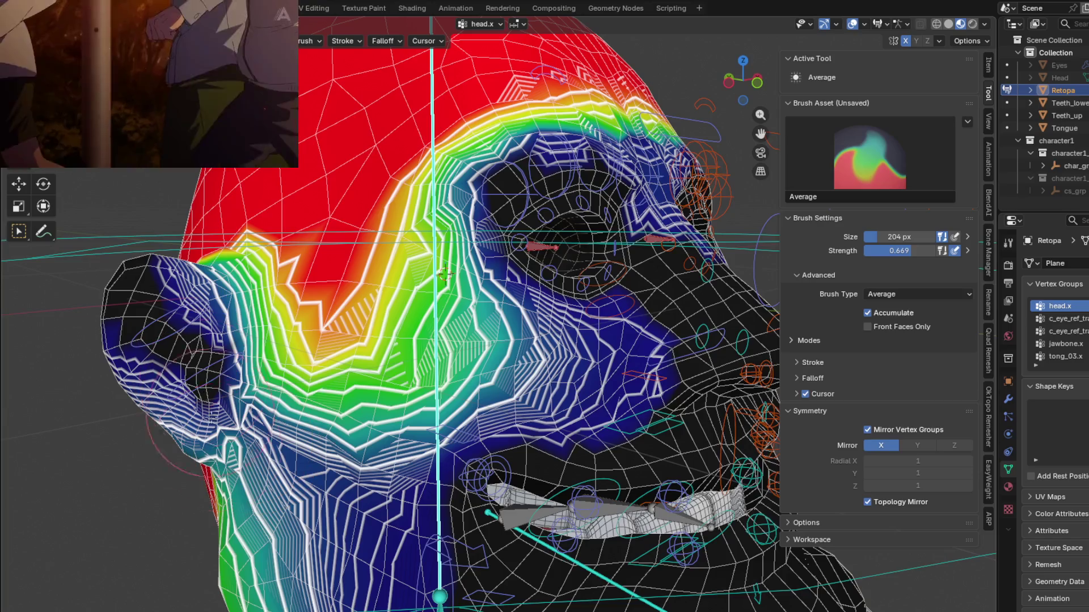
Show the c_eyelid_corner_02.r weights and bring up the interaction mode pie menu.
{"action": "mouse_move", "coordinate": [446, 274]}
{"action": "middle_mouse_down"}
{"action": "mouse_move", "coordinate": [523, 297]}
{"action": "mouse_move", "coordinate": [559, 325]}
{"action": "mouse_move", "coordinate": [437, 328]}
{"action": "middle_mouse_up"}
{"action": "left_click", "coordinate": [527, 301], "text": "ctrl"}
{"action": "key", "text": "ctrl+Tab"}
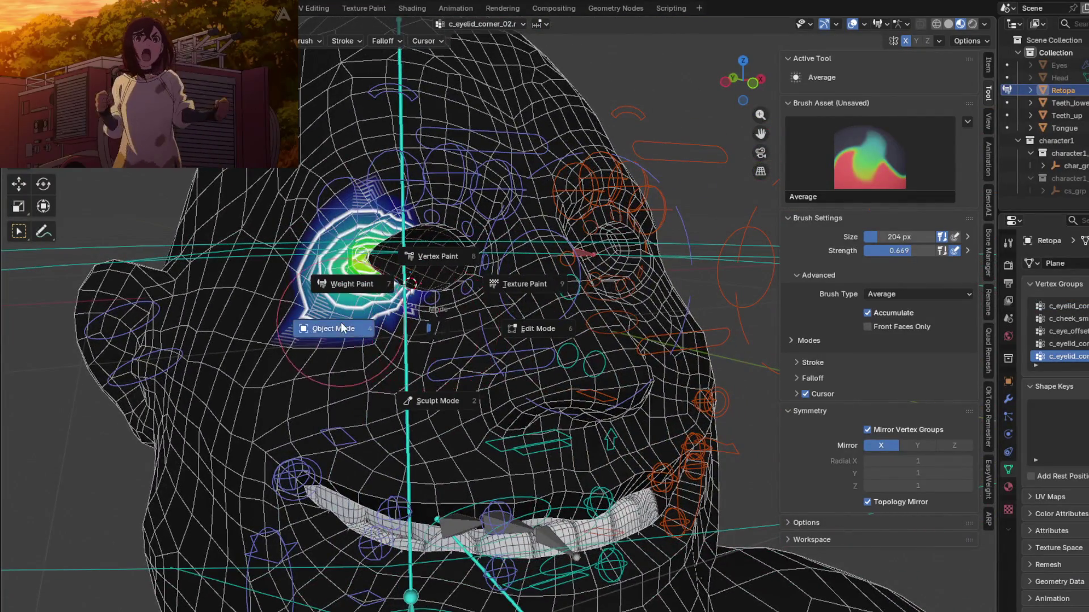
Return to Object Mode, select the character rig and switch it to Pose Mode.
{"action": "left_click", "coordinate": [341, 328]}
{"action": "left_click", "coordinate": [680, 229]}
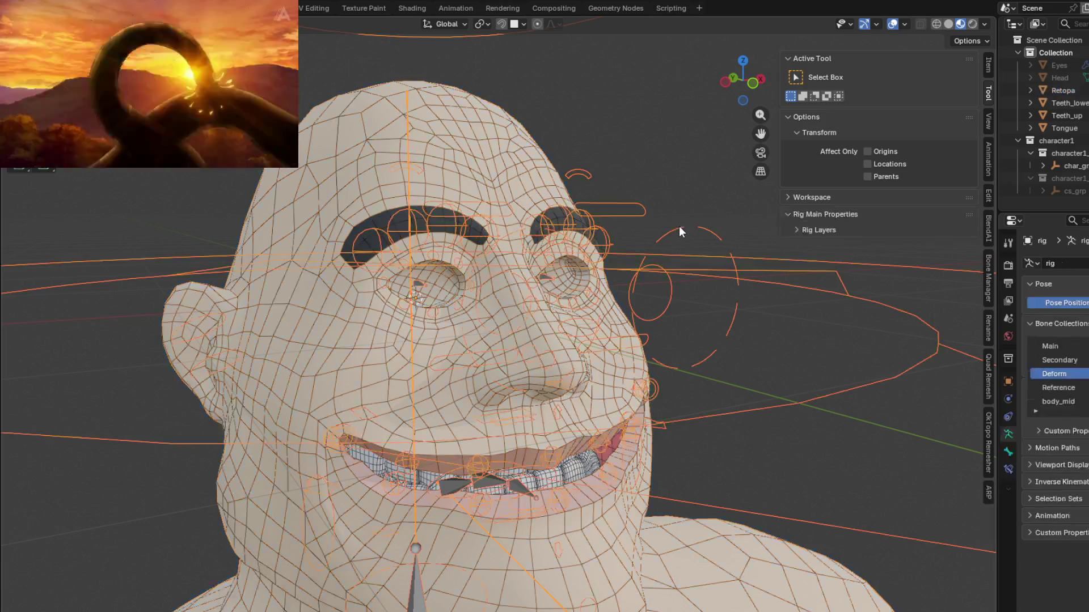
{"action": "mouse_move", "coordinate": [703, 278]}
{"action": "middle_mouse_down"}
{"action": "mouse_move", "coordinate": [681, 301]}
{"action": "mouse_move", "coordinate": [692, 298]}
{"action": "middle_mouse_up"}
{"action": "key", "text": "ctrl+Tab"}
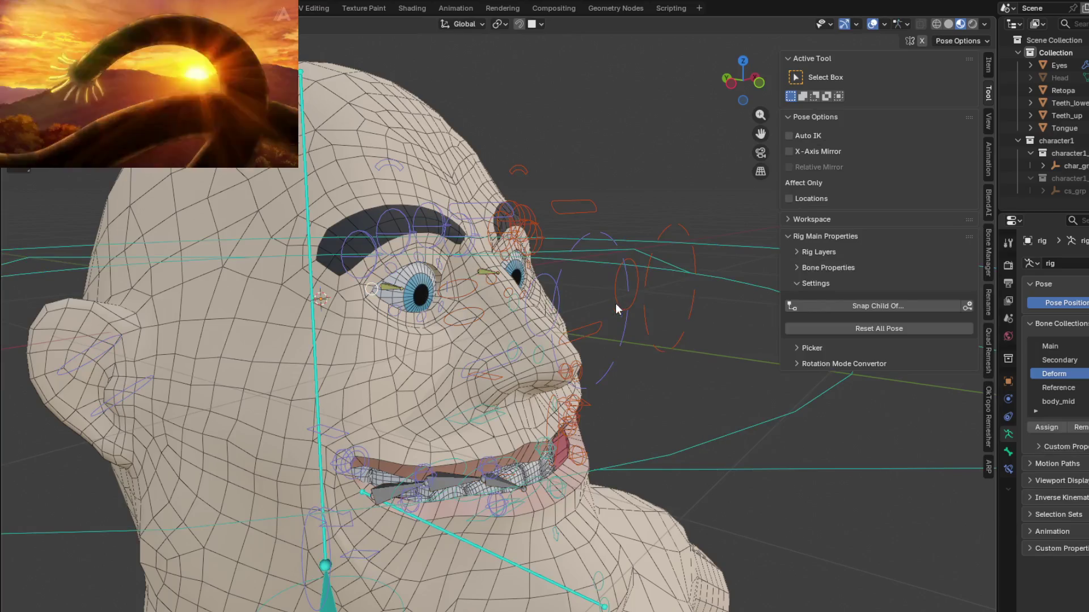
Select the left eyelid control and start moving it to close the lid.
{"action": "mouse_move", "coordinate": [556, 271]}
{"action": "middle_mouse_down"}
{"action": "mouse_move", "coordinate": [693, 305]}
{"action": "mouse_move", "coordinate": [496, 281]}
{"action": "middle_mouse_up"}
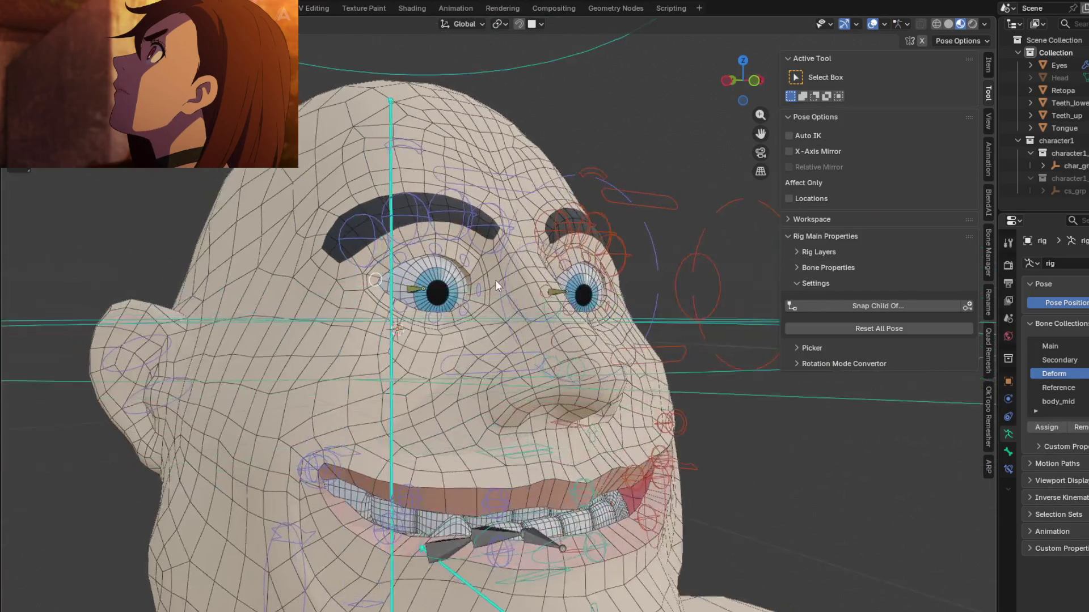
{"action": "left_click", "coordinate": [460, 181]}
{"action": "middle_click_drag", "start_coordinate": [460, 181], "coordinate": [448, 238]}
{"action": "key", "text": "g"}
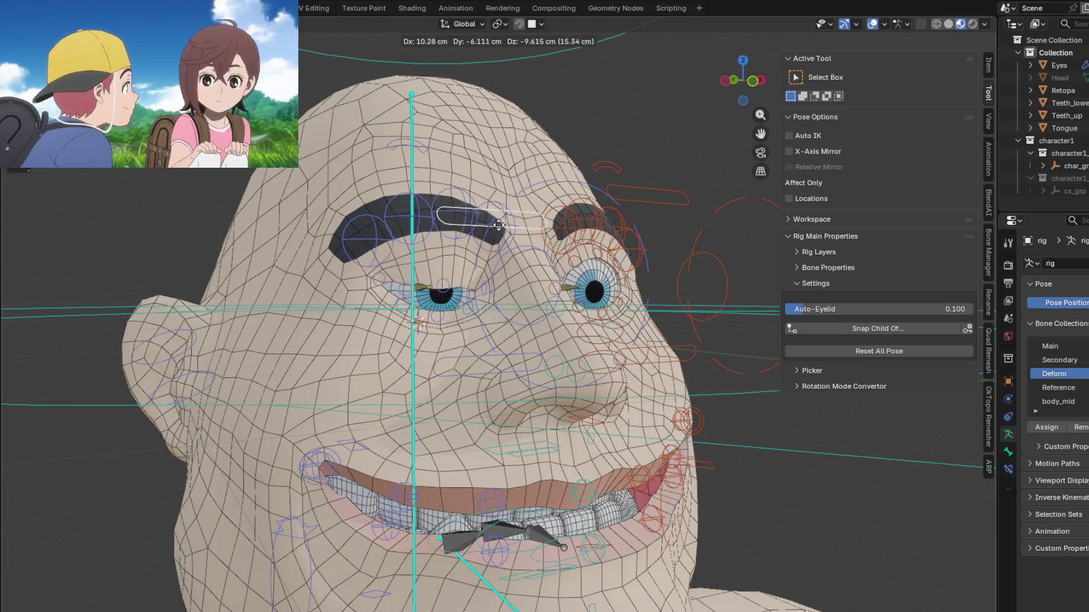
Confirm the eyelid control, then raise the cheek capsule control to partly close the left eyelid.
{"action": "left_click", "coordinate": [492, 186]}
{"action": "mouse_move", "coordinate": [492, 185]}
{"action": "middle_mouse_down"}
{"action": "mouse_move", "coordinate": [460, 256]}
{"action": "mouse_move", "coordinate": [493, 294]}
{"action": "mouse_move", "coordinate": [466, 407]}
{"action": "middle_mouse_up"}
{"action": "left_click", "coordinate": [470, 403]}
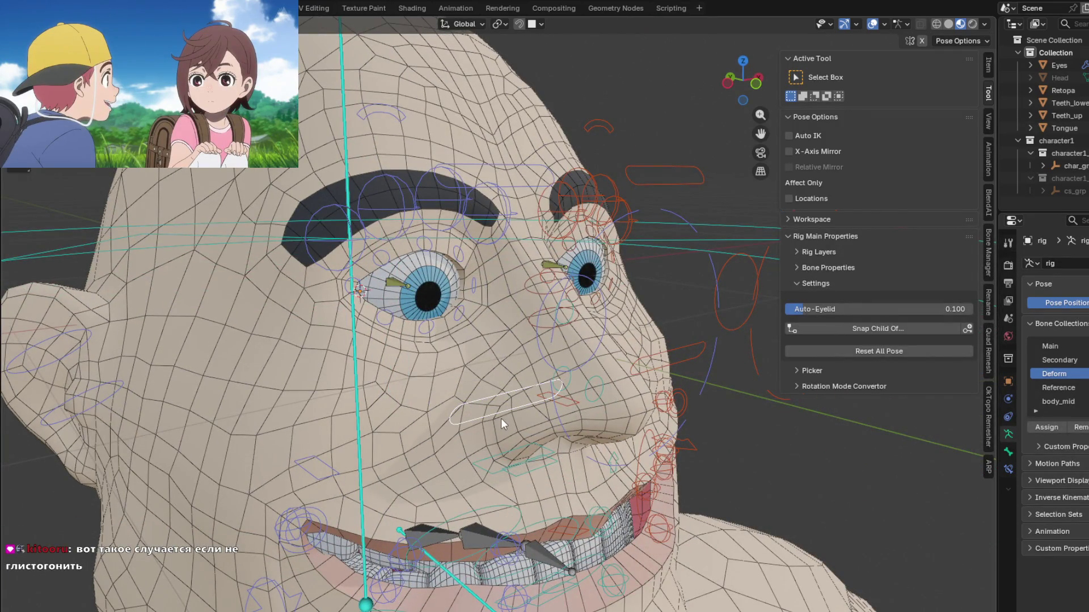
{"action": "key", "text": "g"}
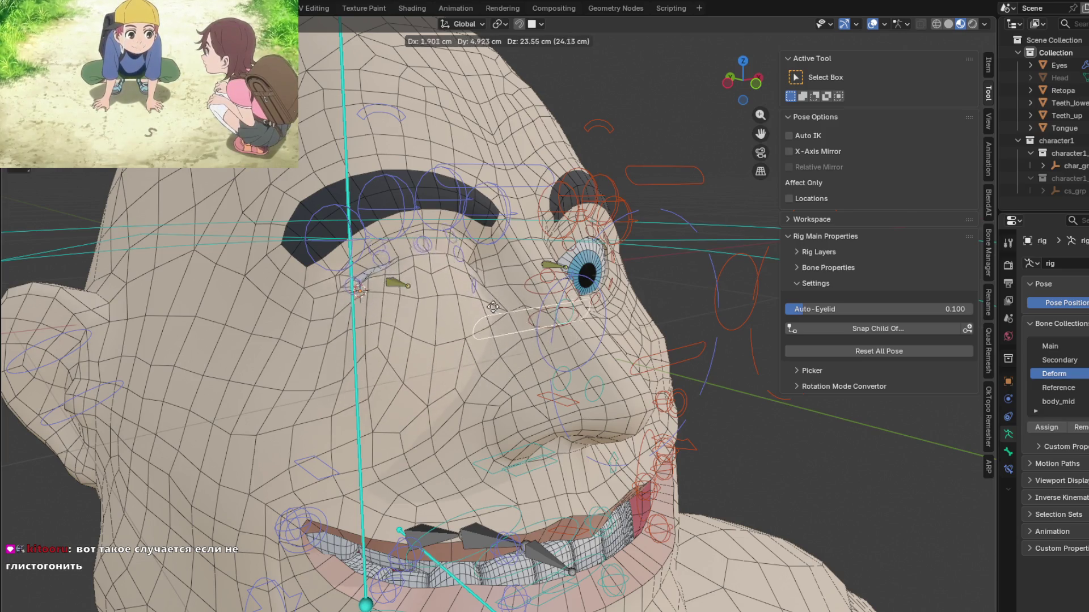
{"action": "left_click", "coordinate": [441, 331]}
Move the lower eyelid control and drop it so the left eye reopens.
{"action": "scroll", "coordinate": [441, 331], "scroll_direction": "up", "scroll_amount": 5}
{"action": "mouse_move", "coordinate": [442, 331]}
{"action": "middle_mouse_down"}
{"action": "mouse_move", "coordinate": [485, 351]}
{"action": "mouse_move", "coordinate": [533, 337]}
{"action": "mouse_move", "coordinate": [495, 347]}
{"action": "middle_mouse_up"}
{"action": "scroll", "coordinate": [494, 347], "scroll_direction": "up", "scroll_amount": 2}
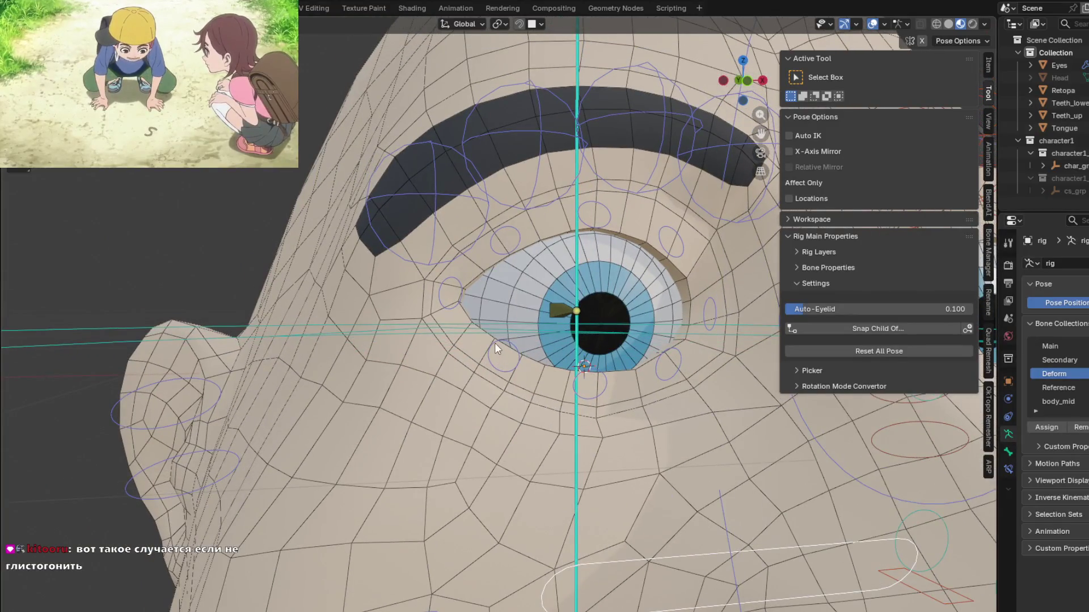
{"action": "left_click", "coordinate": [492, 347]}
{"action": "key", "text": "g"}
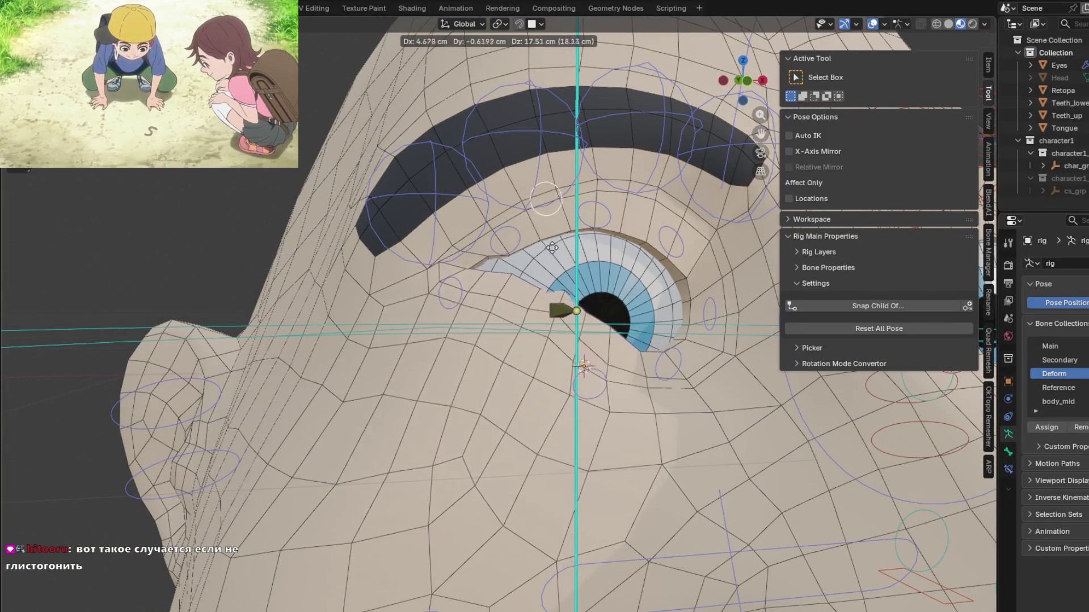
{"action": "left_click", "coordinate": [515, 383]}
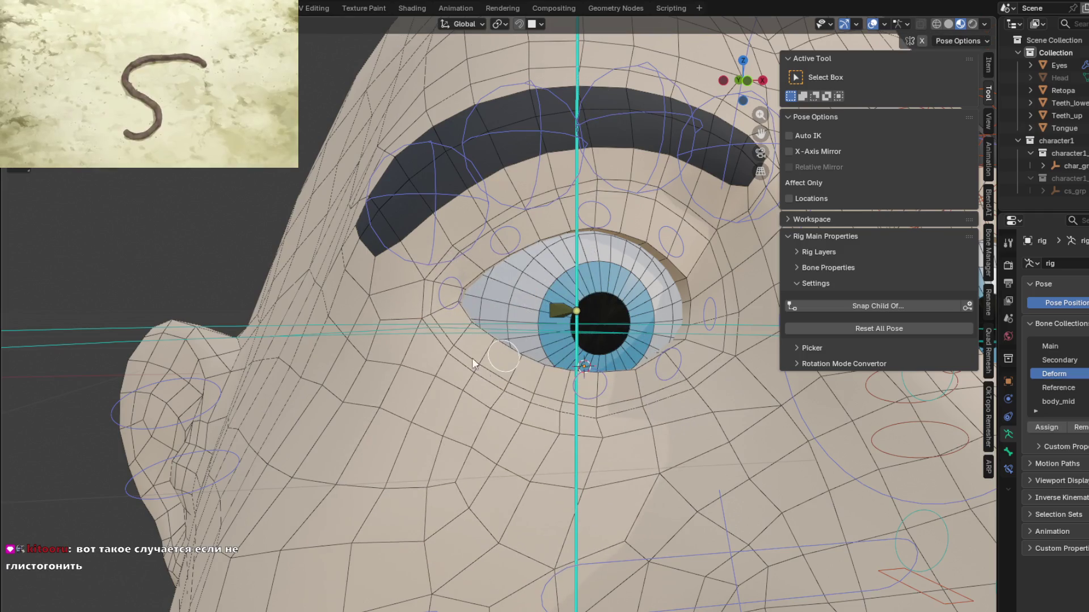
Lower the upper eyelid control, then move another upper control, leaving the lid open.
{"action": "left_click", "coordinate": [504, 239]}
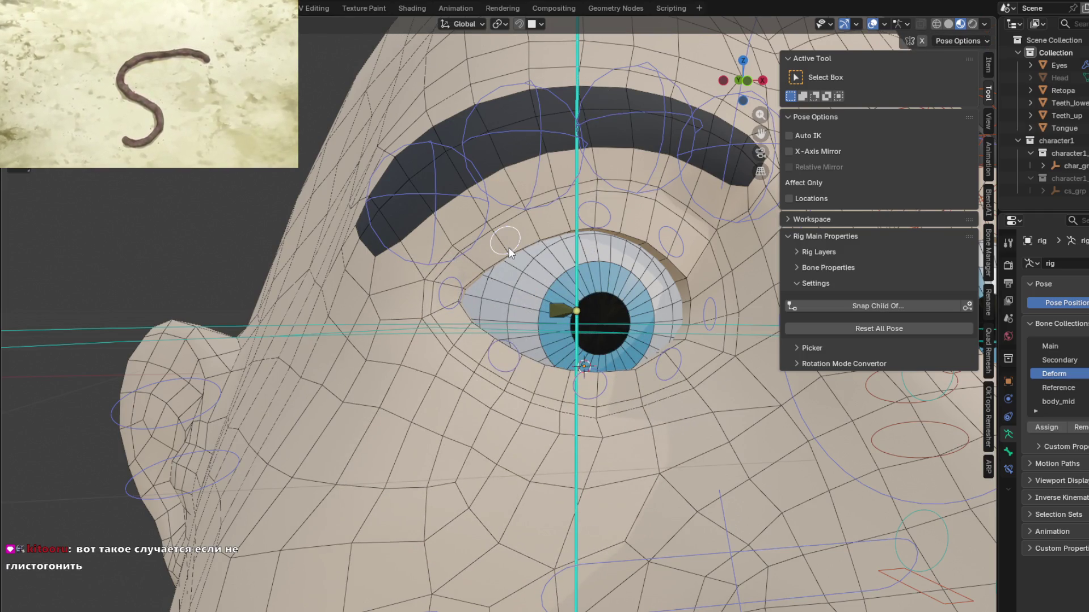
{"action": "key", "text": "g"}
{"action": "left_click", "coordinate": [518, 266]}
{"action": "mouse_move", "coordinate": [518, 266]}
{"action": "middle_mouse_down"}
{"action": "mouse_move", "coordinate": [544, 294]}
{"action": "mouse_move", "coordinate": [659, 310]}
{"action": "middle_mouse_up"}
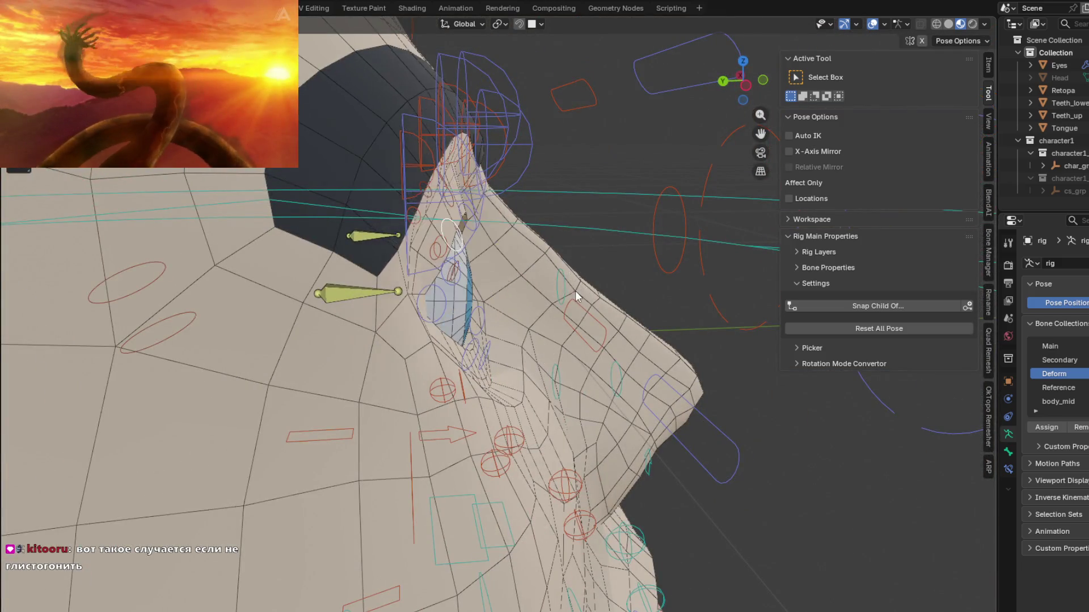
{"action": "middle_click_drag", "start_coordinate": [575, 291], "coordinate": [509, 258]}
{"action": "left_click", "coordinate": [537, 220]}
{"action": "key", "text": "g"}
{"action": "left_click", "coordinate": [559, 306]}
Try moving the side and lower eyelid control circles, cancelling both moves.
{"action": "scroll", "coordinate": [559, 306], "scroll_direction": "up", "scroll_amount": 3}
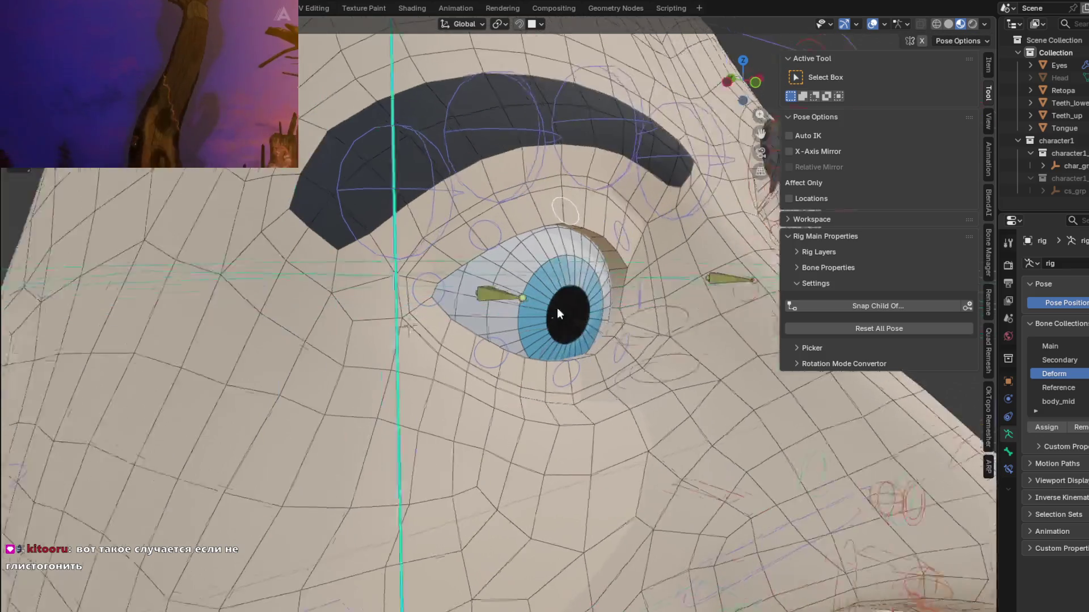
{"action": "left_click", "coordinate": [631, 239]}
{"action": "key", "text": "g"}
{"action": "key", "text": "Escape"}
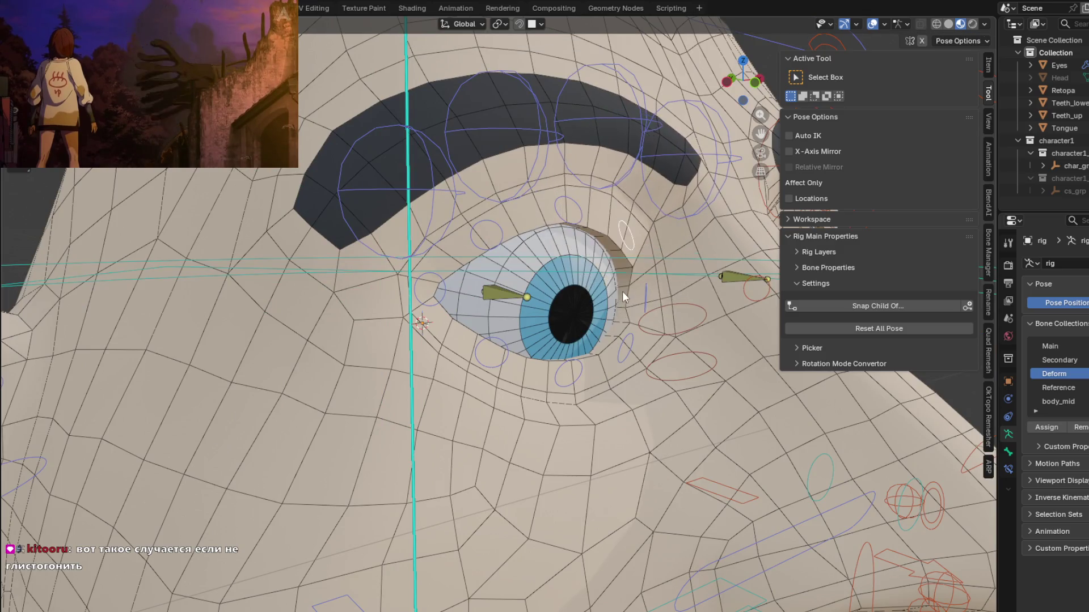
{"action": "left_click", "coordinate": [618, 349]}
{"action": "key", "text": "g"}
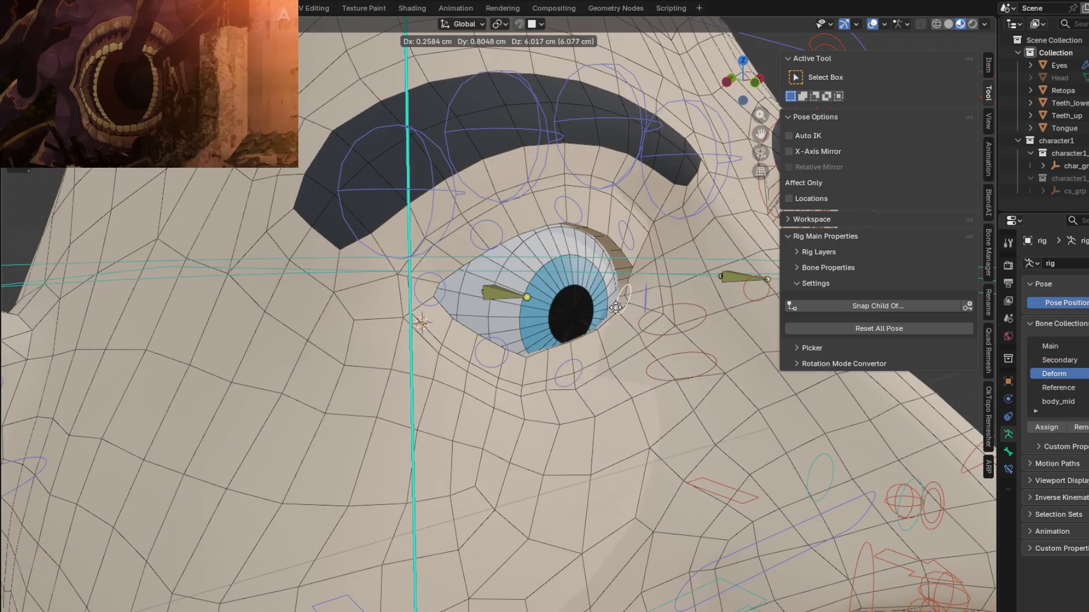
{"action": "key", "text": "Escape"}
{"action": "scroll", "coordinate": [623, 383], "scroll_direction": "down", "scroll_amount": 4}
{"action": "mouse_move", "coordinate": [635, 392]}
{"action": "middle_mouse_down"}
{"action": "mouse_move", "coordinate": [683, 447]}
{"action": "mouse_move", "coordinate": [601, 430]}
{"action": "middle_mouse_up"}
Move an eyelid bone in the aligned front view to check the lid deformation.
{"action": "left_click", "coordinate": [725, 468]}
{"action": "scroll", "coordinate": [601, 430], "scroll_direction": "up", "scroll_amount": 5}
{"action": "scroll", "coordinate": [601, 430], "scroll_direction": "down", "scroll_amount": 3}
{"action": "key", "text": "KP_1"}
{"action": "scroll", "coordinate": [655, 446], "scroll_direction": "up", "scroll_amount": 2}
{"action": "key", "text": "g"}
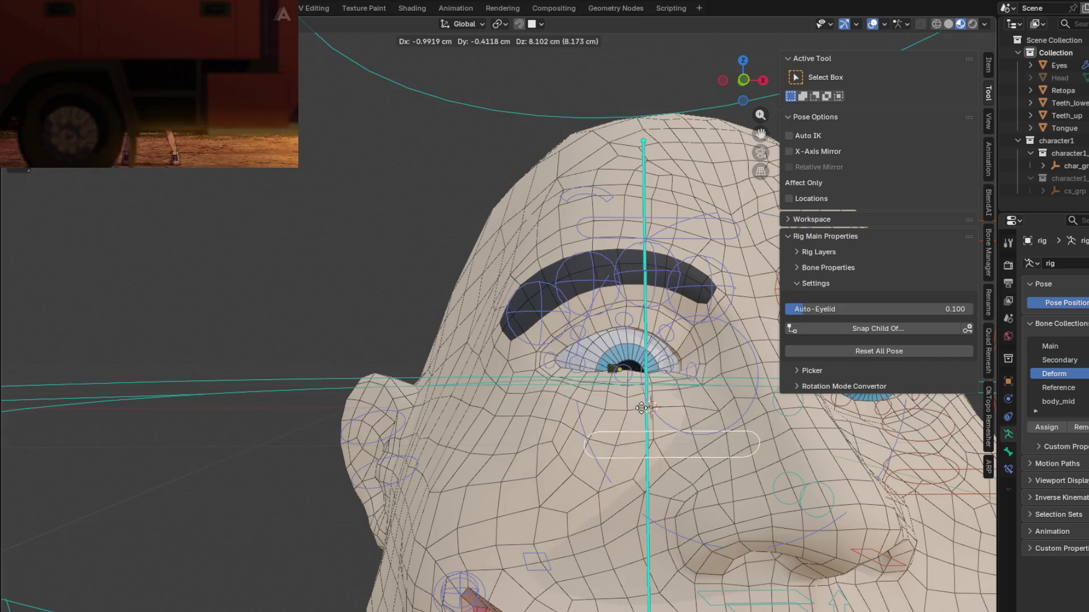
{"action": "left_click", "coordinate": [648, 369]}
{"action": "middle_click_drag", "start_coordinate": [648, 369], "coordinate": [618, 340]}
{"action": "scroll", "coordinate": [607, 329], "scroll_direction": "up", "scroll_amount": 4}
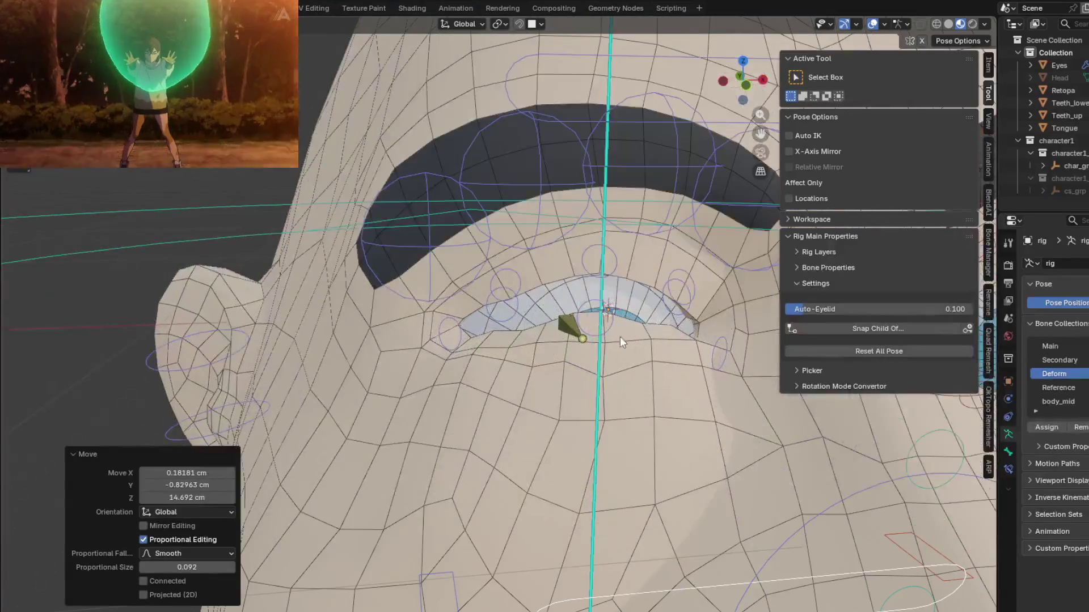
Try opening the eye with another eyelid bone, then reset the capsule control's location with Alt+G.
{"action": "left_click", "coordinate": [607, 329]}
{"action": "key", "text": "g"}
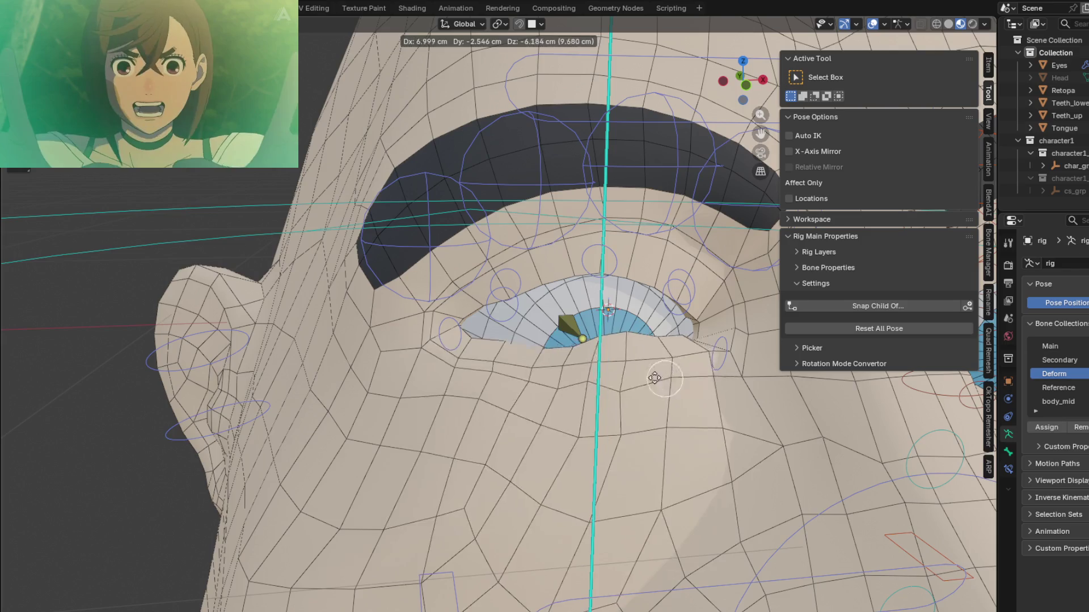
{"action": "scroll", "coordinate": [561, 360], "scroll_direction": "down", "scroll_amount": 3}
{"action": "key", "text": "Escape"}
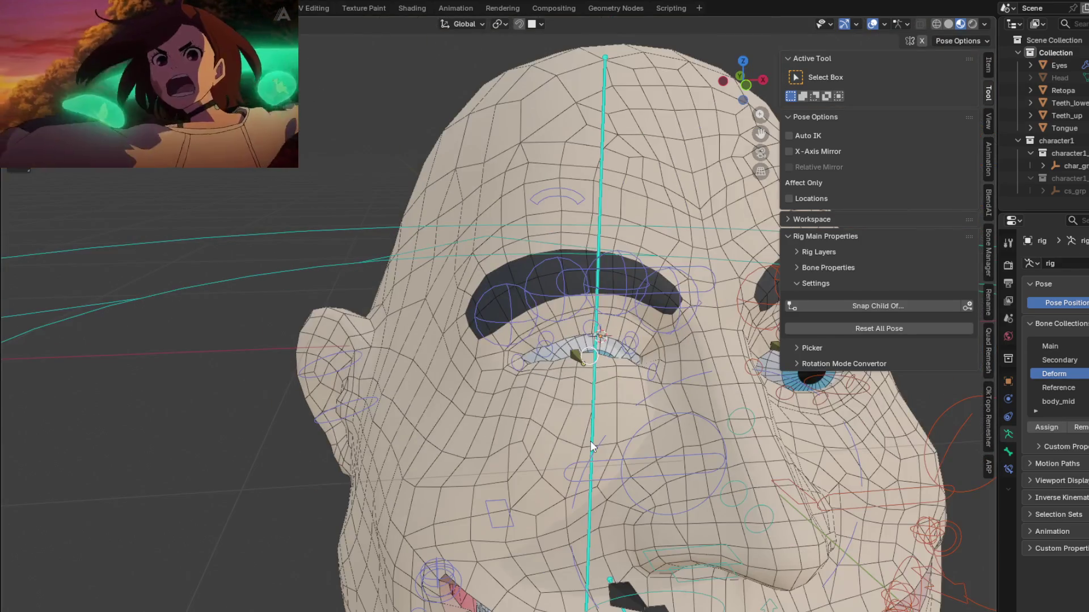
{"action": "left_click", "coordinate": [590, 442]}
{"action": "key", "text": "alt+g"}
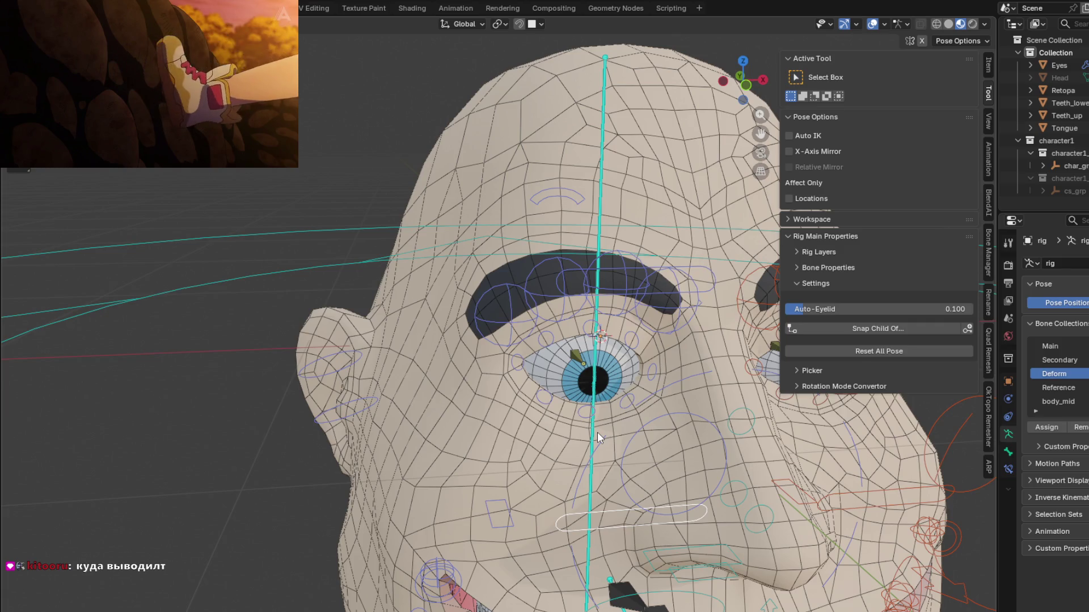
{"action": "mouse_move", "coordinate": [532, 332]}
{"action": "middle_mouse_down"}
{"action": "mouse_move", "coordinate": [553, 318]}
{"action": "mouse_move", "coordinate": [418, 322]}
{"action": "mouse_move", "coordinate": [493, 322]}
{"action": "mouse_move", "coordinate": [520, 351]}
{"action": "middle_mouse_up"}
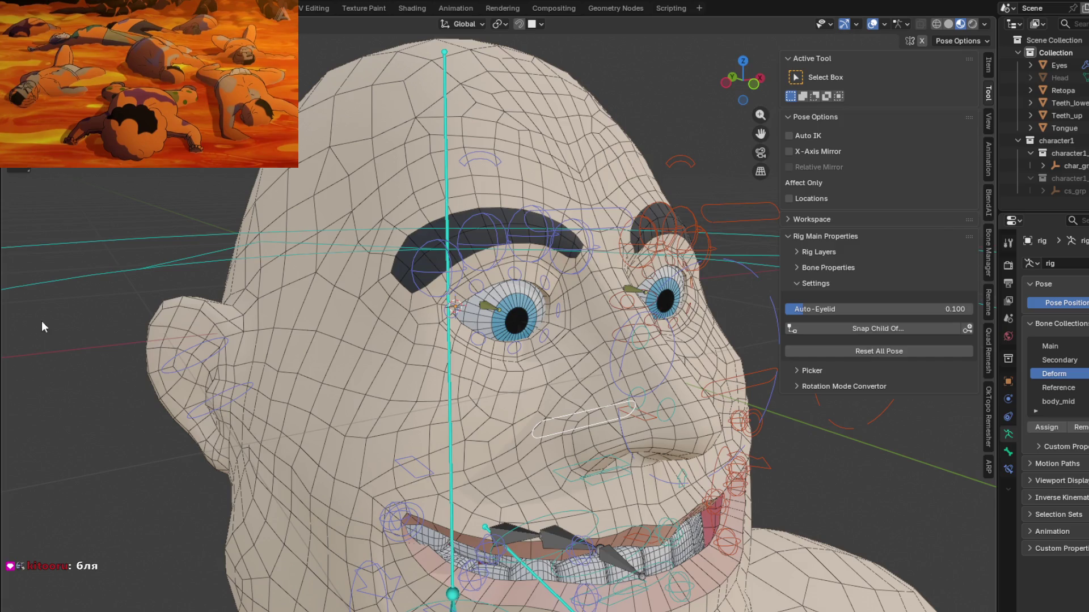
{"action": "mouse_move", "coordinate": [148, 102]}
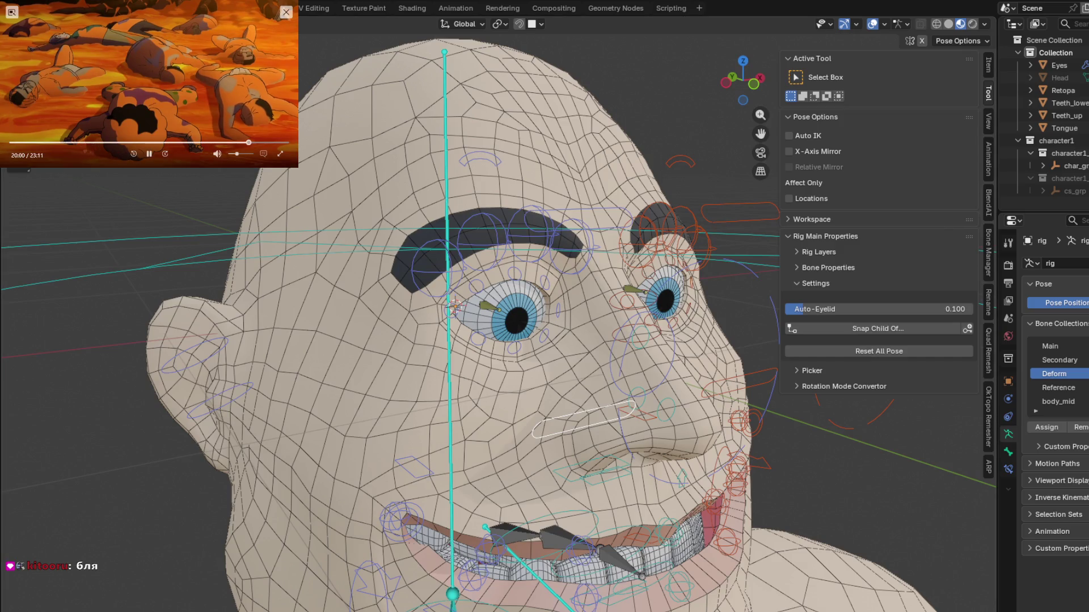
{"action": "mouse_move", "coordinate": [529, 331]}
{"action": "middle_mouse_down"}
{"action": "mouse_move", "coordinate": [492, 313]}
{"action": "mouse_move", "coordinate": [516, 389]}
{"action": "mouse_move", "coordinate": [455, 323]}
{"action": "mouse_move", "coordinate": [418, 333]}
{"action": "middle_mouse_up"}
{"action": "scroll", "coordinate": [492, 314], "scroll_direction": "down", "scroll_amount": 3}
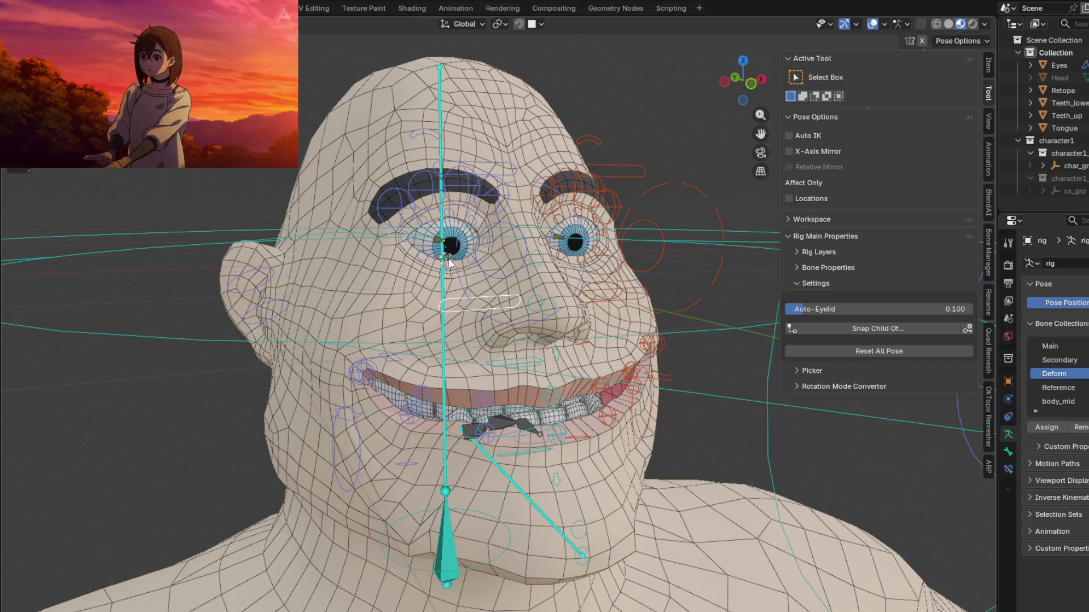
{"action": "middle_click_drag", "start_coordinate": [490, 287], "coordinate": [485, 307]}
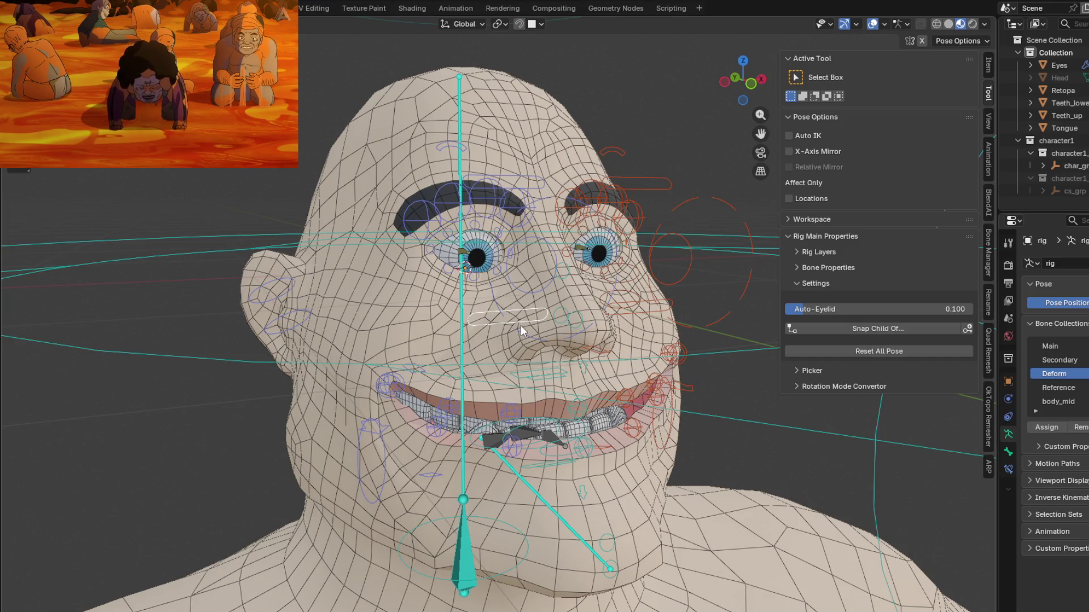
{"action": "mouse_move", "coordinate": [510, 318]}
{"action": "middle_mouse_down"}
{"action": "mouse_move", "coordinate": [501, 339]}
{"action": "mouse_move", "coordinate": [477, 338]}
{"action": "mouse_move", "coordinate": [512, 351]}
{"action": "mouse_move", "coordinate": [571, 345]}
{"action": "mouse_move", "coordinate": [522, 345]}
{"action": "middle_mouse_up"}
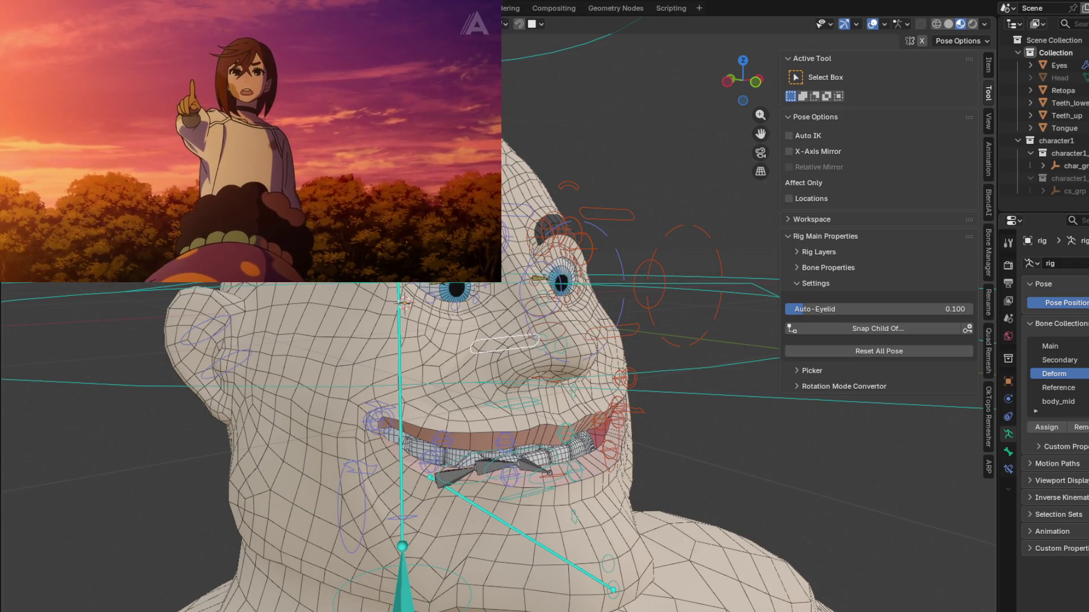
{"action": "middle_click_drag", "start_coordinate": [385, 412], "coordinate": [493, 415], "text": "shift"}
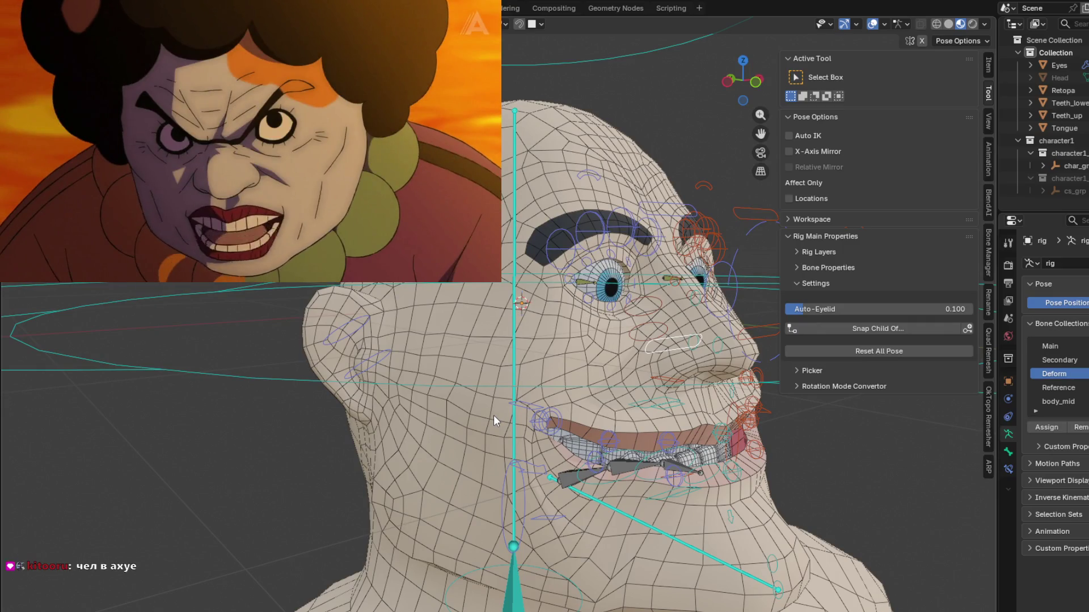
{"action": "mouse_move", "coordinate": [389, 167]}
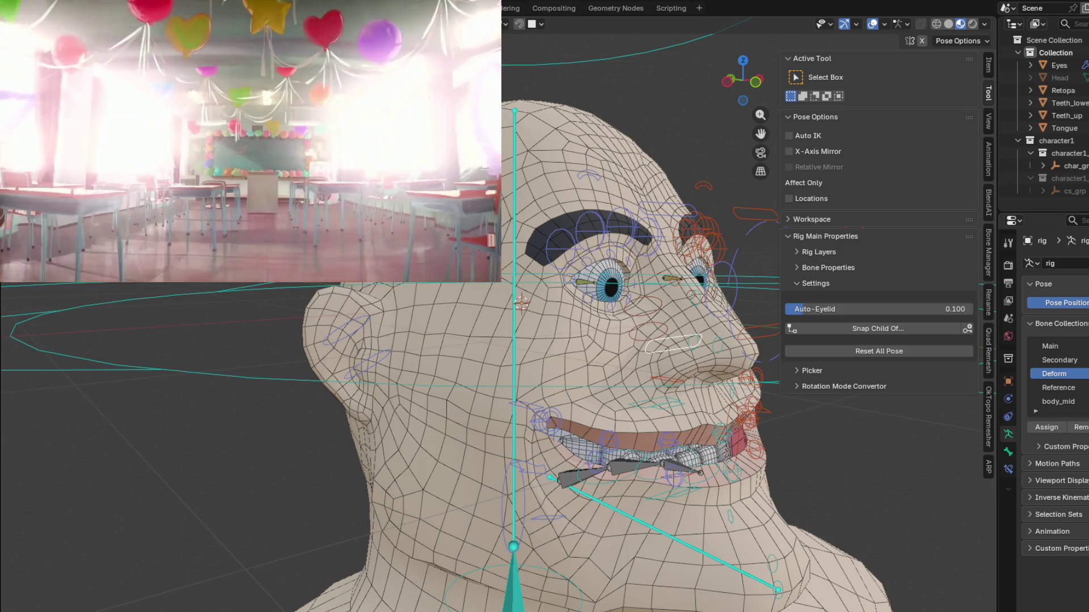
{"action": "mouse_move", "coordinate": [247, 207]}
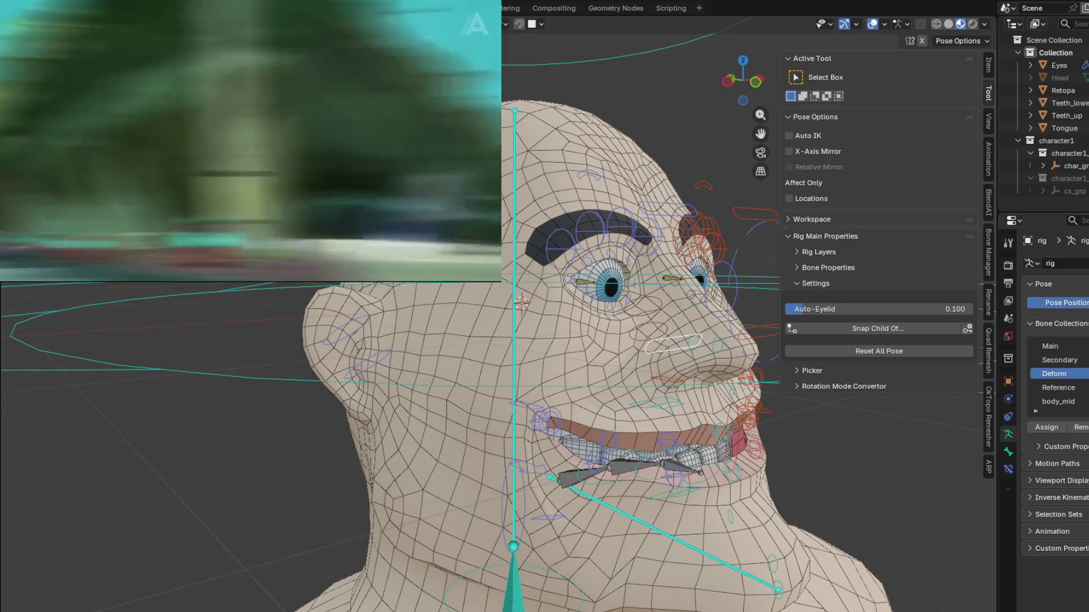